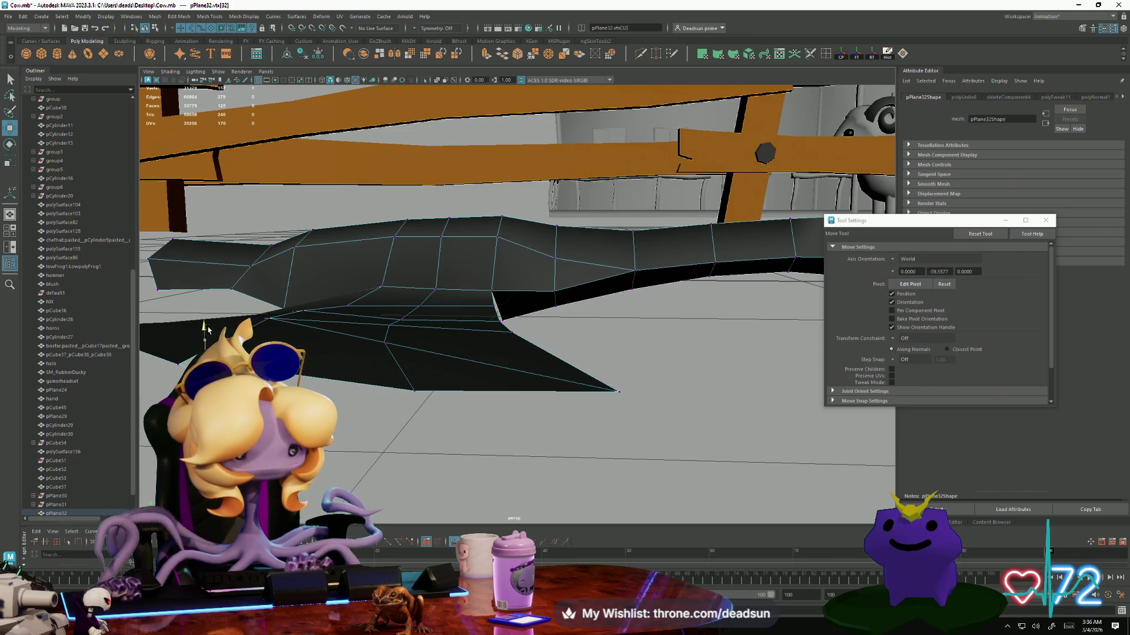
# Select and frame the winged goose mesh, viewing it on the grid from above.
pyautogui.keyDown('alt'); pyautogui.moveTo(210, 326); pyautogui.dragTo(203, 339); pyautogui.keyUp('alt')
pyautogui.moveTo(277, 279)
pyautogui.keyDown('alt'); pyautogui.mouseDown()
pyautogui.moveTo(449, 385)
pyautogui.moveTo(348, 372)
pyautogui.moveTo(366, 342)
pyautogui.moveTo(369, 402)
pyautogui.moveTo(535, 396)
pyautogui.moveTo(487, 355)
pyautogui.moveTo(418, 345)
pyautogui.moveTo(489, 353)
pyautogui.moveTo(509, 383)
pyautogui.moveTo(576, 394)
pyautogui.moveTo(494, 323)
pyautogui.moveTo(458, 353)
pyautogui.moveTo(477, 351)
pyautogui.moveTo(468, 326)
pyautogui.mouseUp(); pyautogui.keyUp('alt')
pyautogui.scroll(5, 488, 348)
pyautogui.moveTo(468, 327)
pyautogui.mouseDown(button='right')
pyautogui.moveTo(465, 353)
pyautogui.moveTo(291, 277)
pyautogui.mouseUp(button='right')
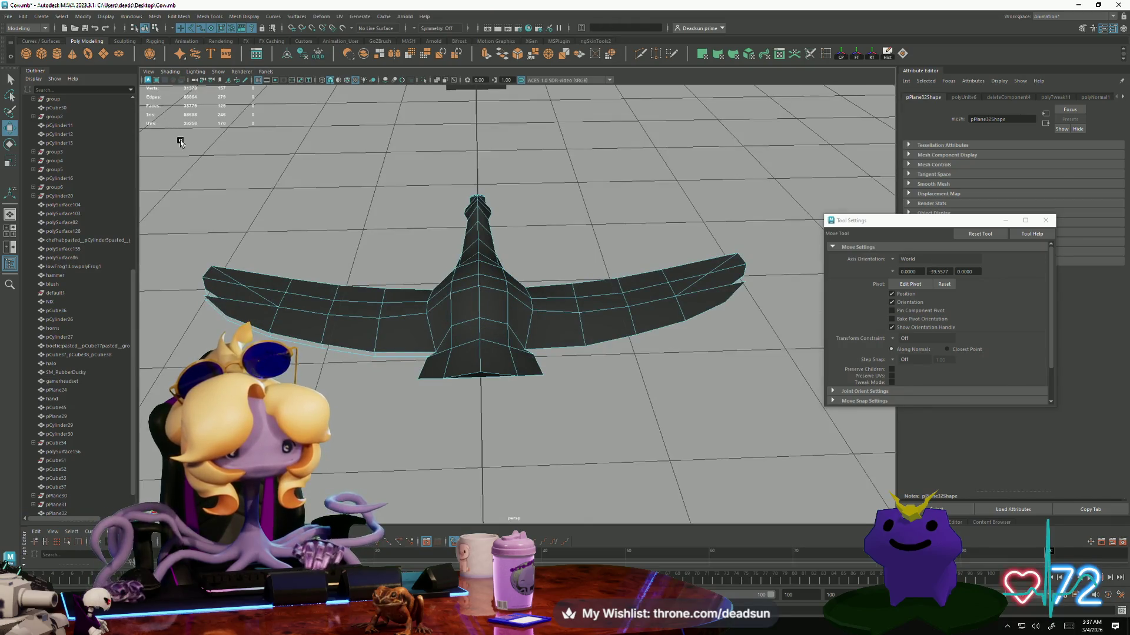
pyautogui.moveTo(354, 356)
pyautogui.mouseDown()
pyautogui.moveTo(476, 448)
pyautogui.moveTo(436, 436)
pyautogui.mouseUp()
pyautogui.press('f')
pyautogui.moveTo(479, 404)
pyautogui.keyDown('alt'); pyautogui.mouseDown()
pyautogui.moveTo(469, 439)
pyautogui.moveTo(449, 449)
pyautogui.moveTo(320, 376)
pyautogui.moveTo(376, 340)
pyautogui.mouseUp(); pyautogui.keyUp('alt')
# In vertex mode, snap-move a corner vertex of the mesh up and inward.
pyautogui.rightClick(376, 340)
pyautogui.click(337, 340)
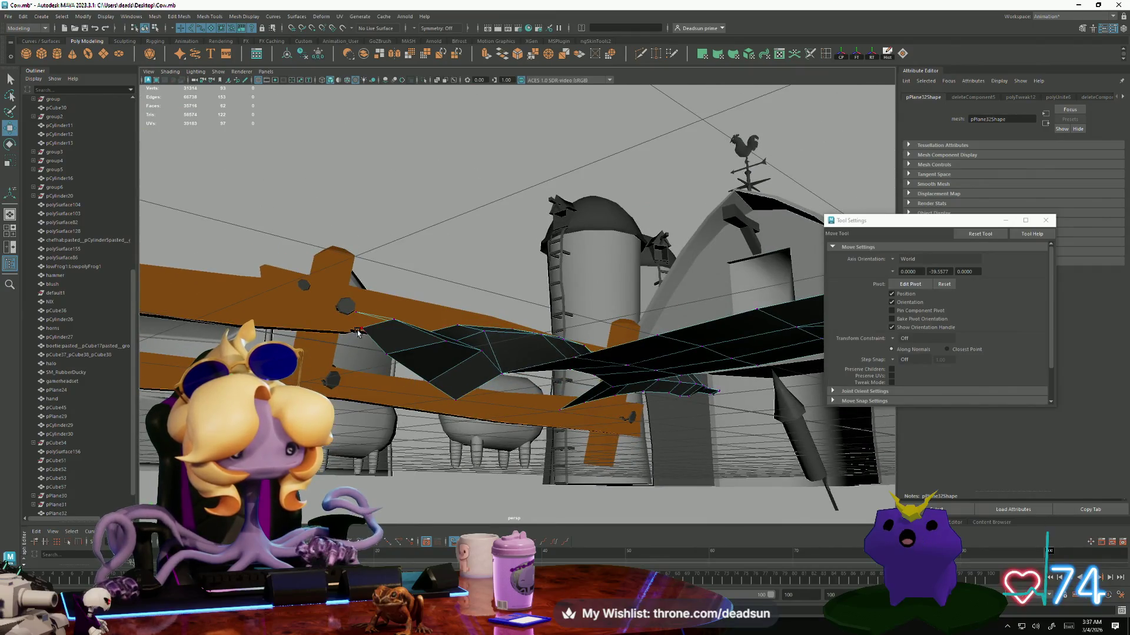
pyautogui.click(361, 327)
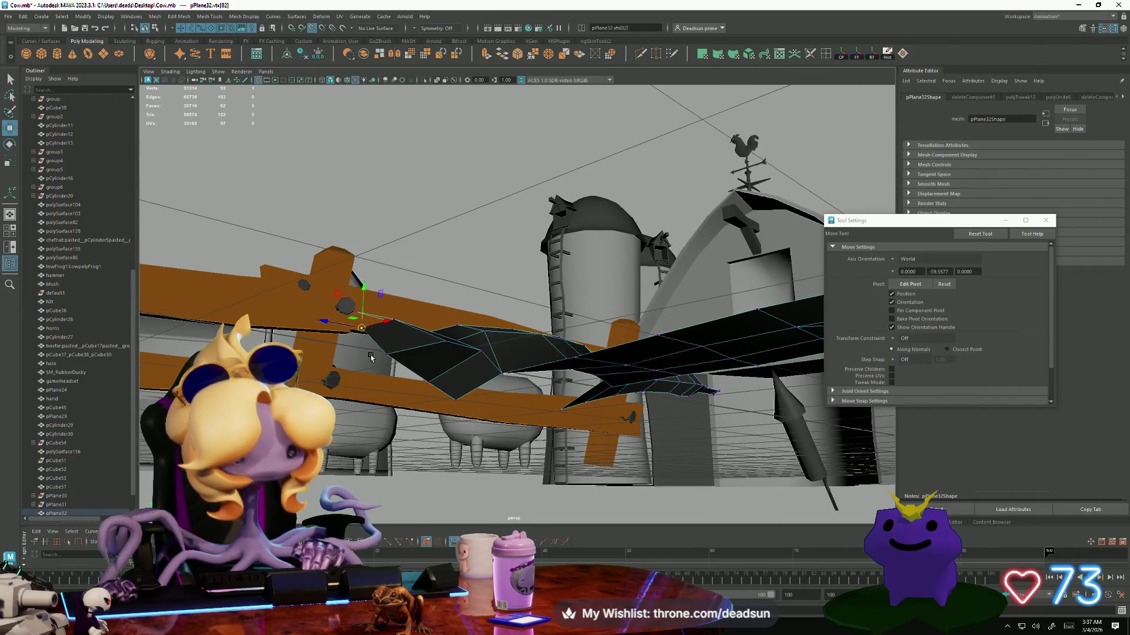
pyautogui.press('v')
pyautogui.moveTo(362, 328); pyautogui.dragTo(360, 321)
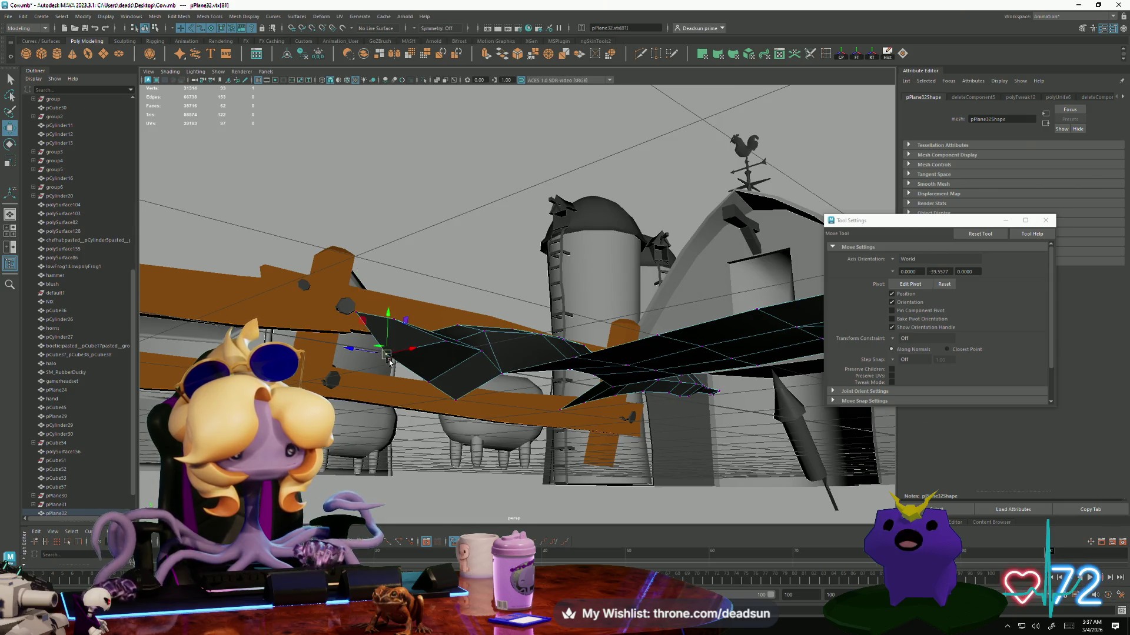
pyautogui.moveTo(392, 305)
pyautogui.keyDown('alt'); pyautogui.mouseDown()
pyautogui.moveTo(402, 389)
pyautogui.moveTo(378, 416)
pyautogui.moveTo(406, 376)
pyautogui.moveTo(371, 391)
pyautogui.moveTo(378, 361)
pyautogui.moveTo(355, 329)
pyautogui.moveTo(333, 341)
pyautogui.mouseUp(); pyautogui.keyUp('alt')
# Select the next border vertex, then a border edge of the mesh.
pyautogui.click(414, 394)
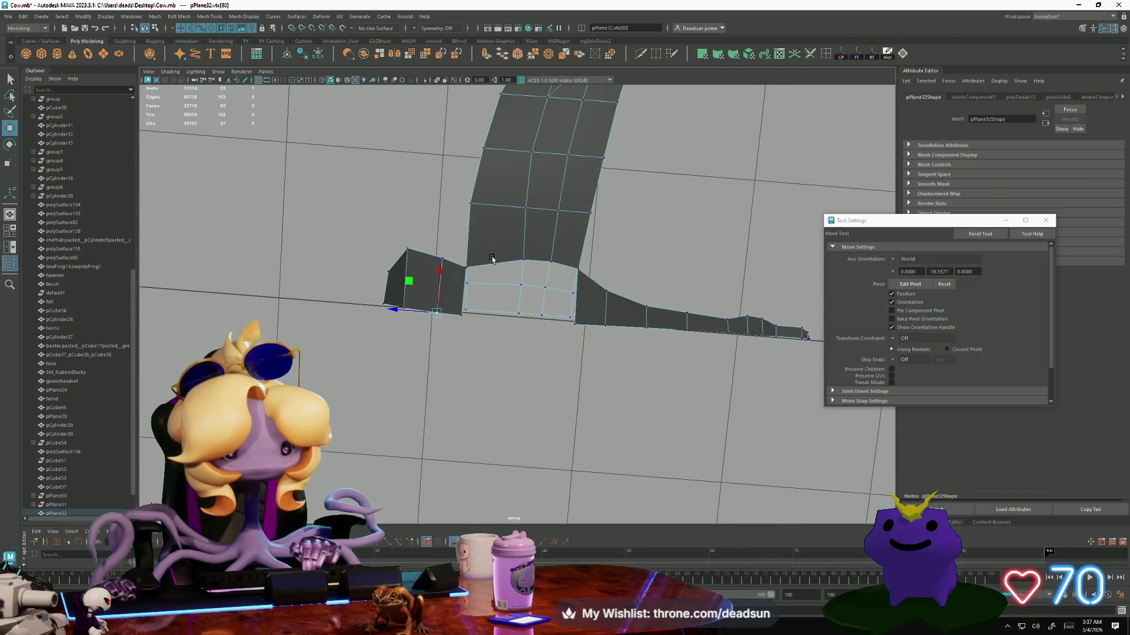
pyautogui.click(513, 264)
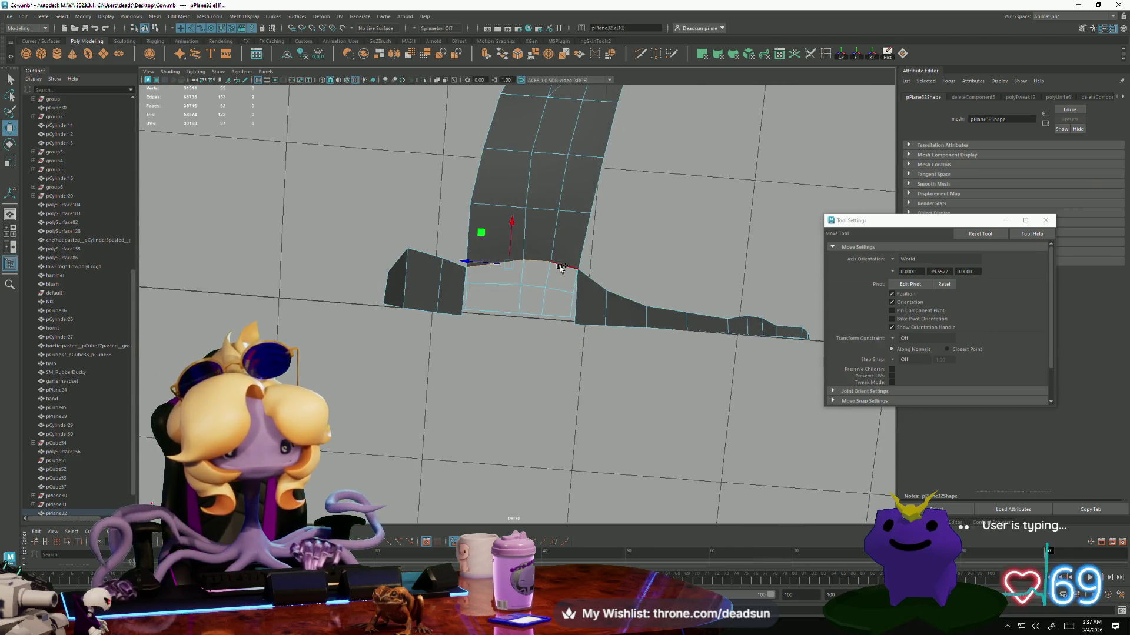
pyautogui.moveTo(558, 301)
pyautogui.keyDown('alt'); pyautogui.mouseDown()
pyautogui.moveTo(456, 372)
pyautogui.moveTo(469, 399)
pyautogui.moveTo(522, 404)
pyautogui.moveTo(416, 399)
pyautogui.moveTo(506, 246)
pyautogui.mouseUp(); pyautogui.keyUp('alt')
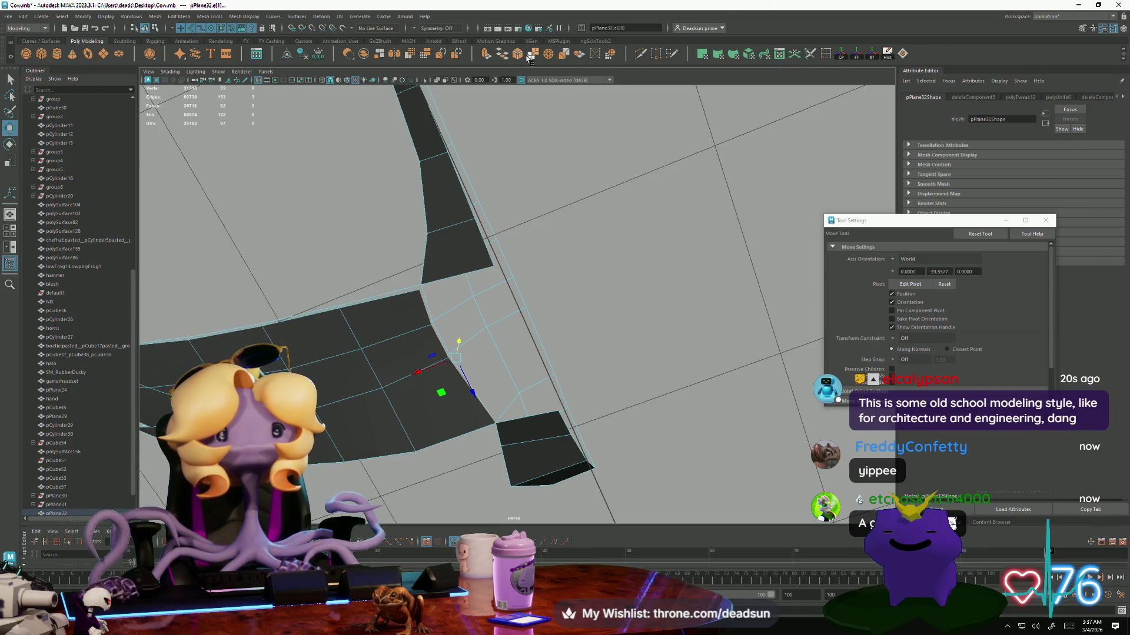
# Extrude the selected border edge outward with Ctrl+E, adding a ring of thin faces.
pyautogui.hotkey('ctrl', 'e')
pyautogui.moveTo(560, 353)
pyautogui.keyDown('alt'); pyautogui.mouseDown()
pyautogui.moveTo(600, 307)
pyautogui.moveTo(412, 313)
pyautogui.moveTo(488, 298)
pyautogui.mouseUp(); pyautogui.keyUp('alt')
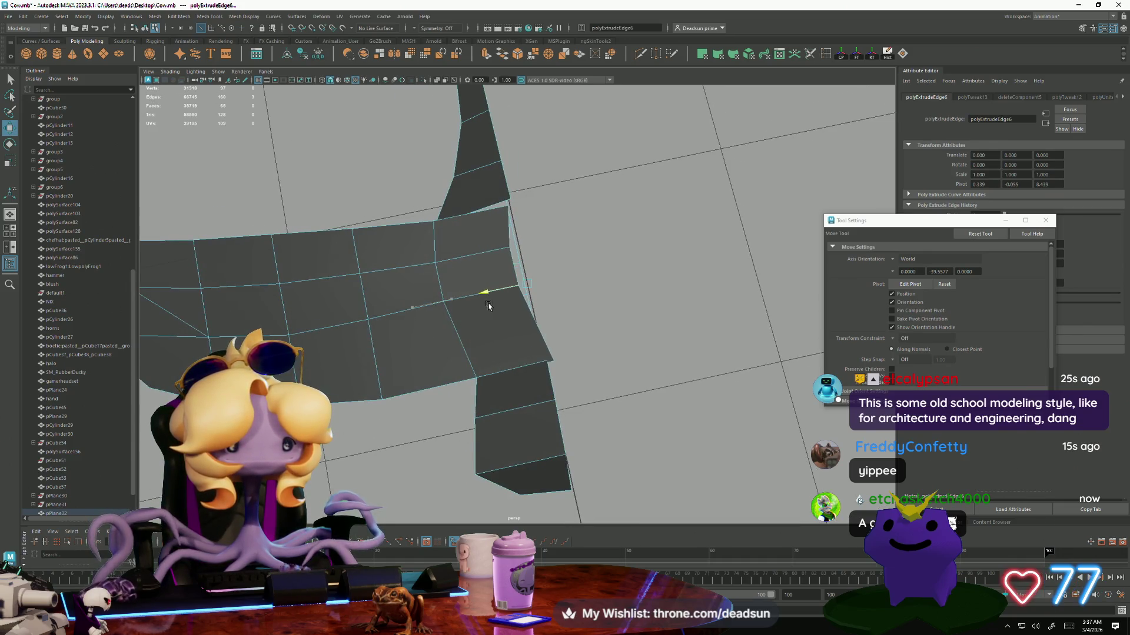
pyautogui.press('r')
pyautogui.moveTo(622, 263)
pyautogui.keyDown('alt'); pyautogui.mouseDown()
pyautogui.moveTo(612, 306)
pyautogui.moveTo(643, 341)
pyautogui.moveTo(669, 345)
pyautogui.moveTo(513, 356)
pyautogui.mouseUp(); pyautogui.keyUp('alt')
pyautogui.press('e')
pyautogui.press('r')
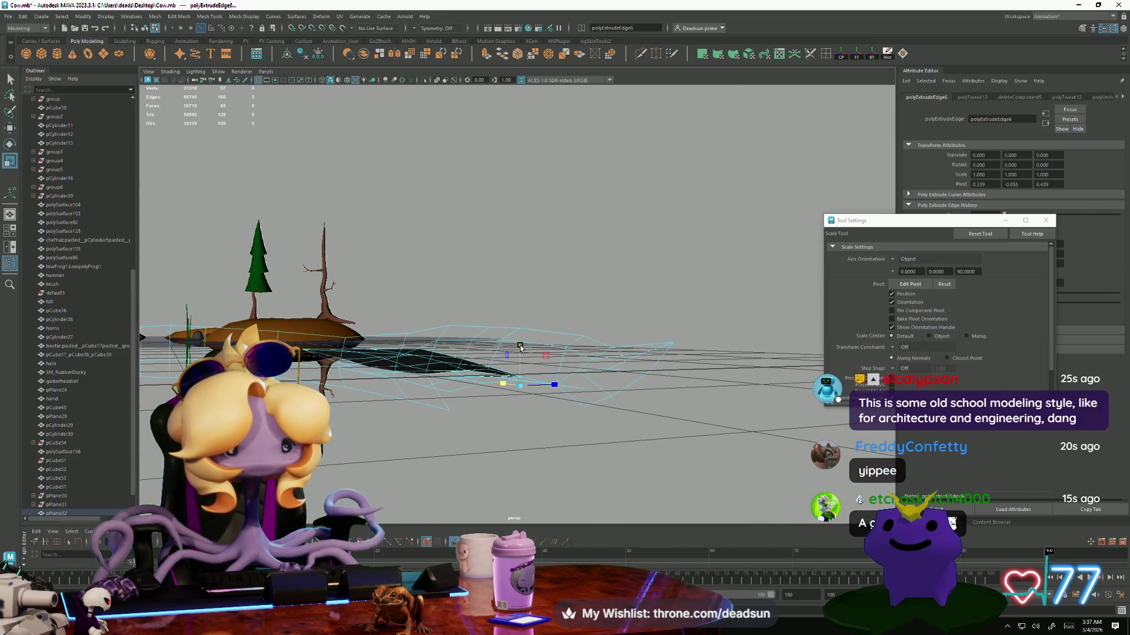
pyautogui.press('w')
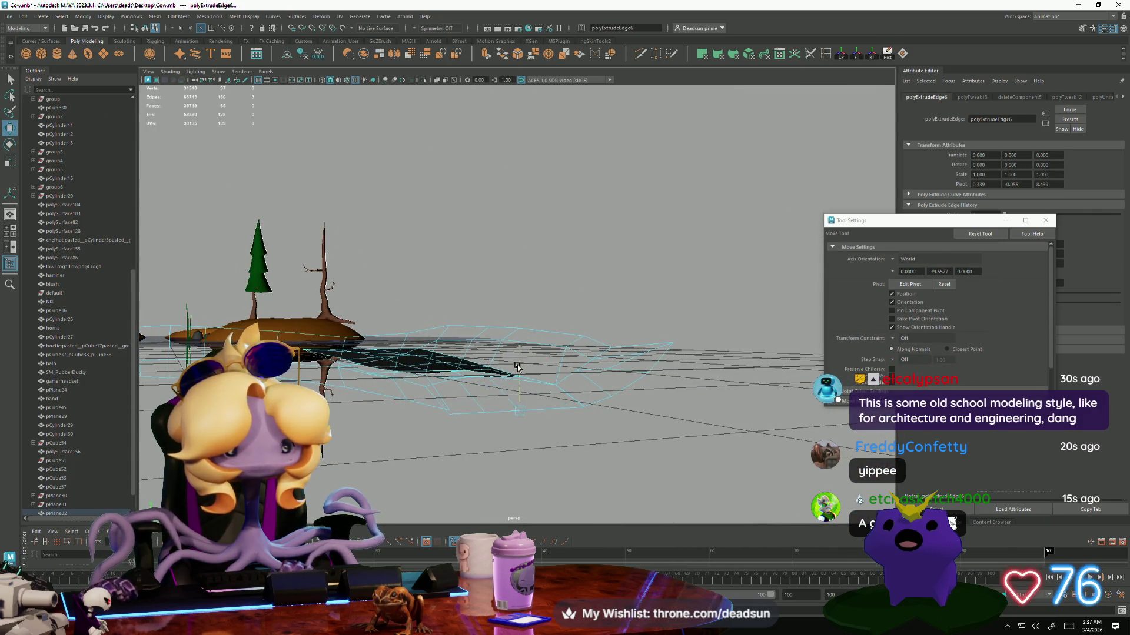
pyautogui.moveTo(494, 393)
pyautogui.keyDown('alt'); pyautogui.mouseDown()
pyautogui.moveTo(511, 383)
pyautogui.moveTo(527, 469)
pyautogui.moveTo(506, 435)
pyautogui.moveTo(412, 400)
pyautogui.mouseUp(); pyautogui.keyUp('alt')
# Scale and move an outer-edge vertex so the extruded strip bends down into a pointed tip.
pyautogui.moveTo(422, 377); pyautogui.dragTo(383, 375, button='right')
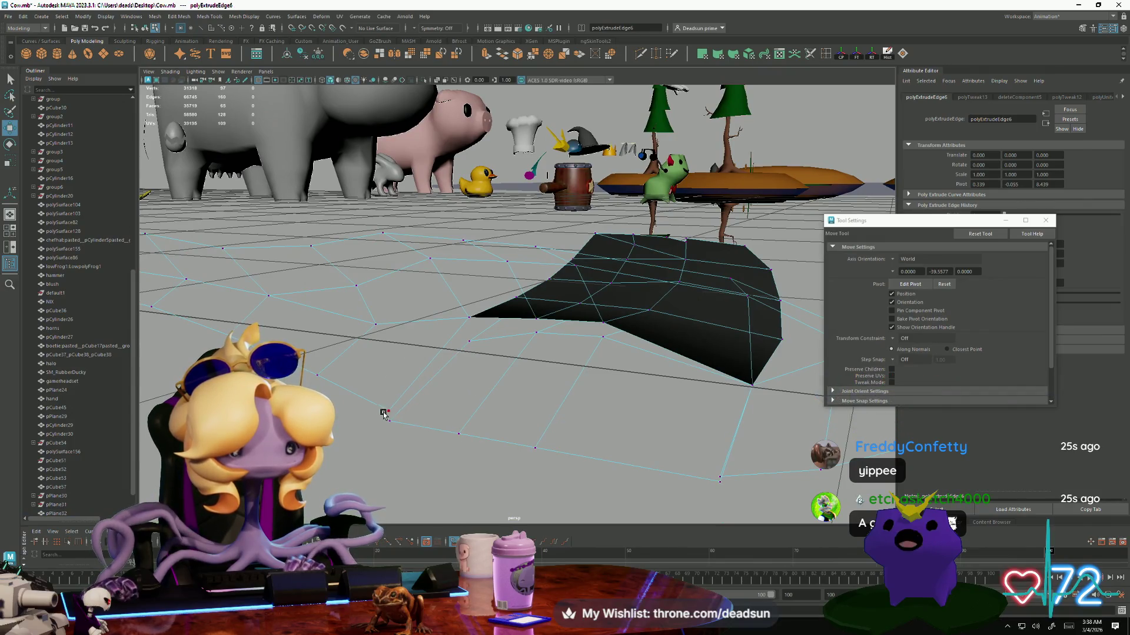
pyautogui.click(389, 420)
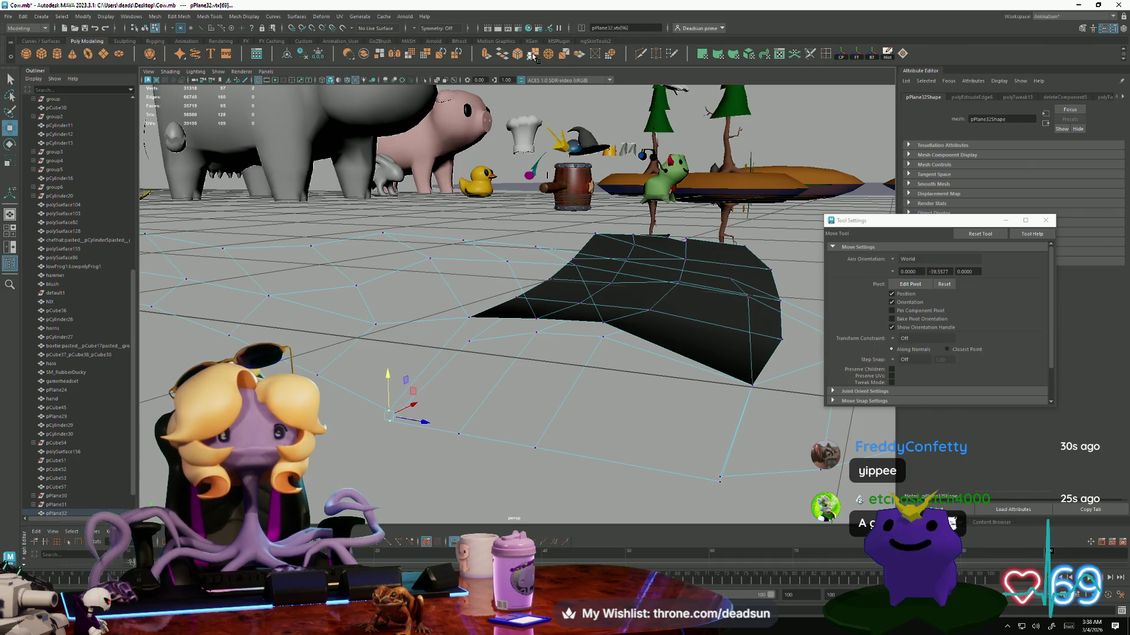
pyautogui.press('e')
pyautogui.press('r')
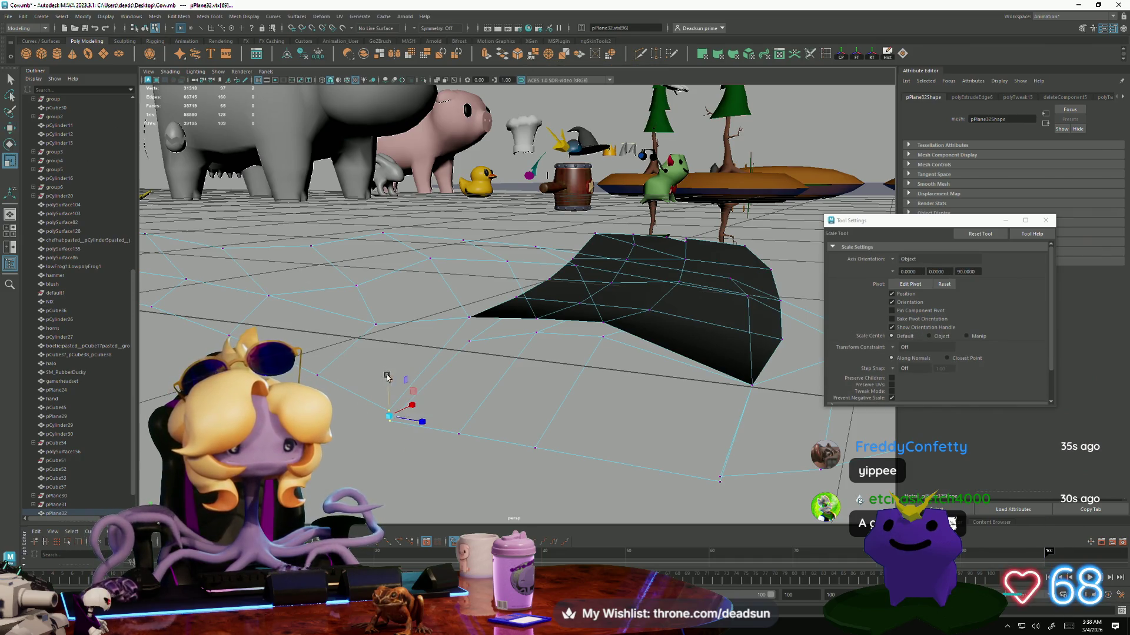
pyautogui.keyDown('alt'); pyautogui.moveTo(422, 425); pyautogui.dragTo(623, 435); pyautogui.keyUp('alt')
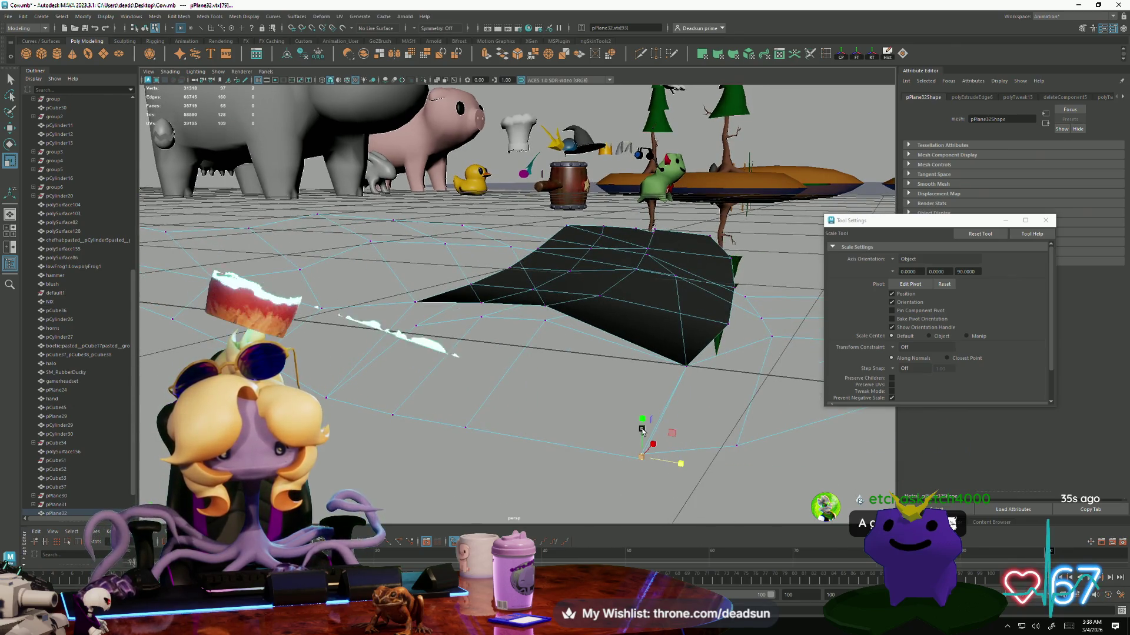
pyautogui.keyDown('alt'); pyautogui.moveTo(640, 452); pyautogui.dragTo(624, 466); pyautogui.keyUp('alt')
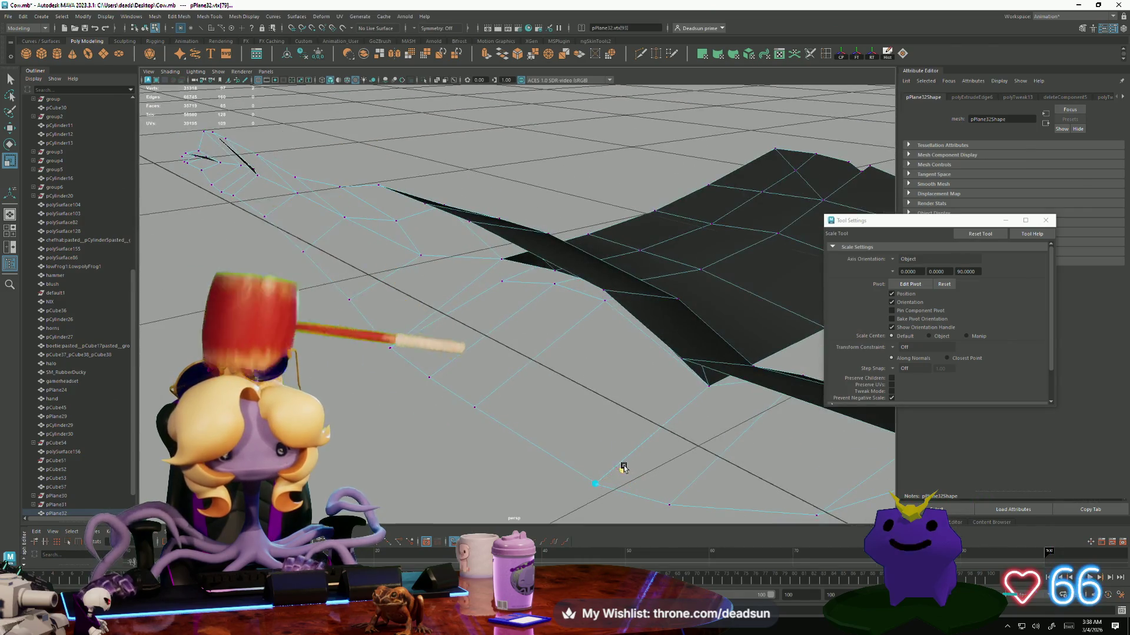
pyautogui.moveTo(476, 406)
pyautogui.keyDown('alt'); pyautogui.mouseDown()
pyautogui.moveTo(553, 417)
pyautogui.moveTo(527, 410)
pyautogui.mouseUp(); pyautogui.keyUp('alt')
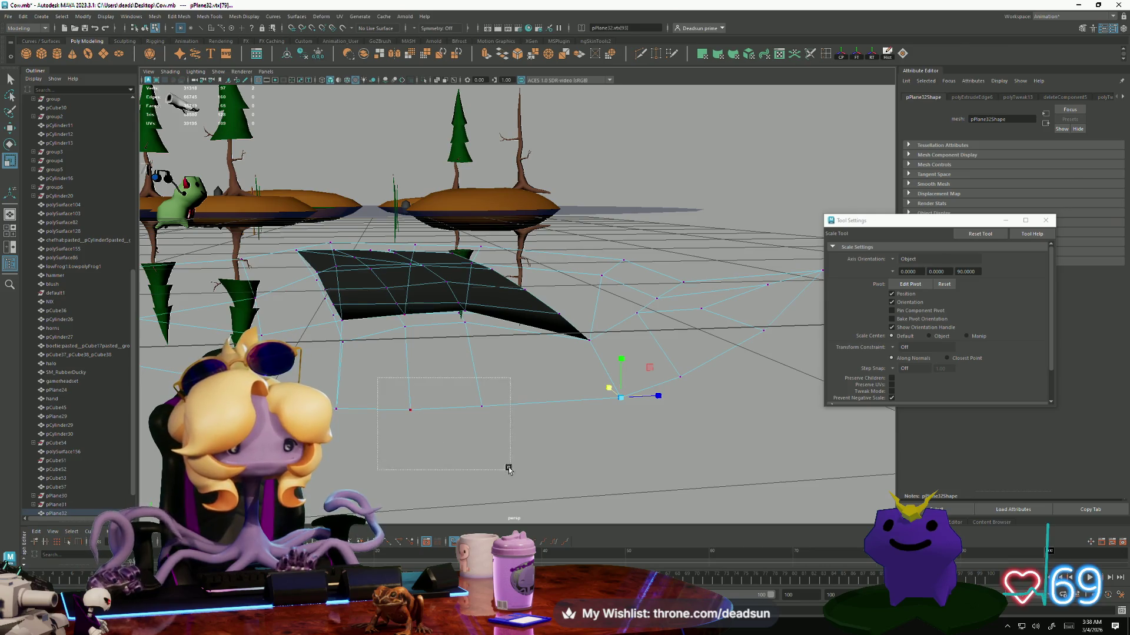
pyautogui.press('w')
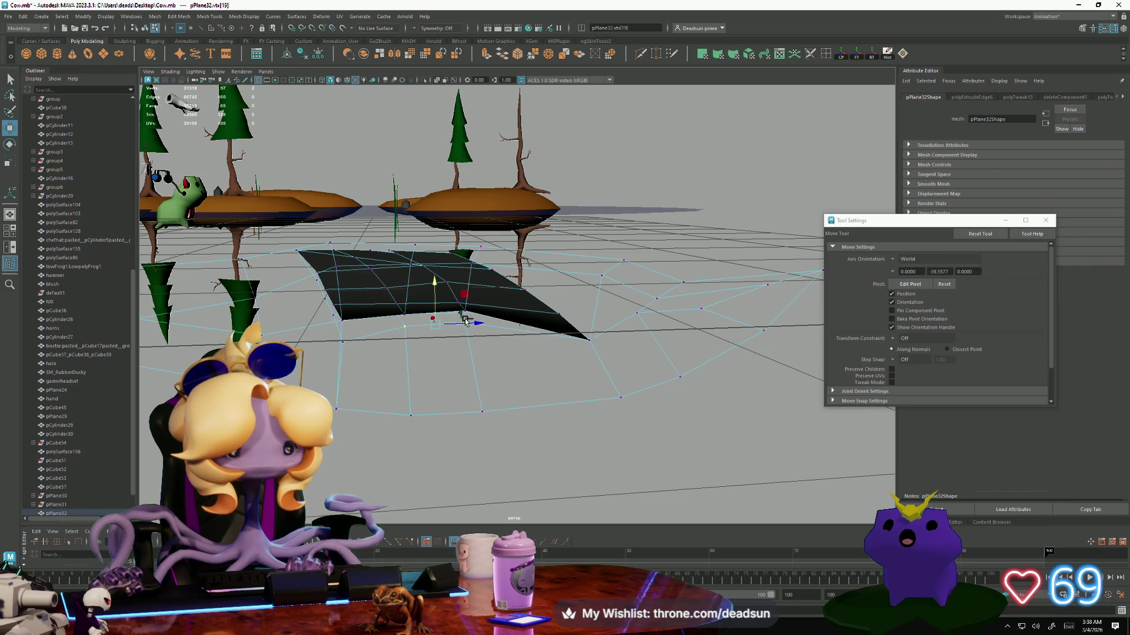
pyautogui.moveTo(402, 377)
pyautogui.keyDown('alt'); pyautogui.mouseDown()
pyautogui.moveTo(527, 390)
pyautogui.moveTo(439, 394)
pyautogui.moveTo(460, 415)
pyautogui.mouseUp(); pyautogui.keyUp('alt')
pyautogui.keyDown('alt'); pyautogui.moveTo(460, 415); pyautogui.dragTo(363, 386, button='right'); pyautogui.keyUp('alt')
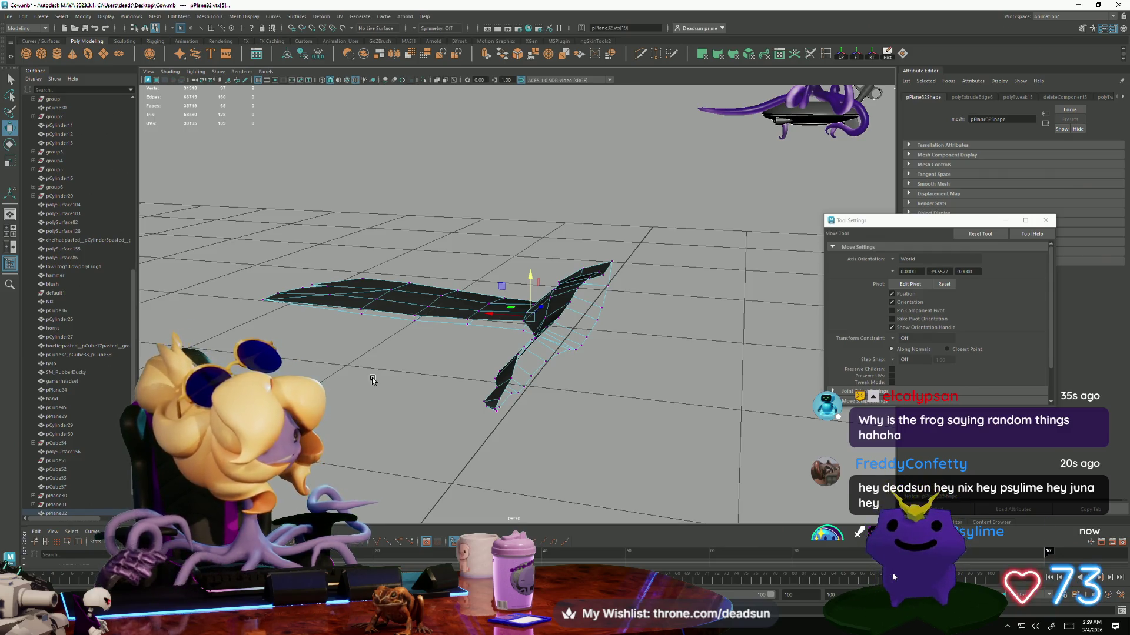
# Select and adjust single vertices on the body's edge and the goose's back.
pyautogui.moveTo(568, 348)
pyautogui.keyDown('alt'); pyautogui.mouseDown()
pyautogui.moveTo(588, 330)
pyautogui.moveTo(566, 312)
pyautogui.moveTo(688, 394)
pyautogui.moveTo(659, 353)
pyautogui.moveTo(671, 364)
pyautogui.moveTo(676, 328)
pyautogui.moveTo(671, 374)
pyautogui.moveTo(608, 353)
pyautogui.moveTo(599, 310)
pyautogui.moveTo(559, 309)
pyautogui.mouseUp(); pyautogui.keyUp('alt')
pyautogui.moveTo(621, 383)
pyautogui.keyDown('alt'); pyautogui.mouseDown()
pyautogui.moveTo(477, 333)
pyautogui.moveTo(469, 373)
pyautogui.moveTo(572, 433)
pyautogui.moveTo(593, 423)
pyautogui.moveTo(600, 386)
pyautogui.mouseUp(); pyautogui.keyUp('alt')
pyautogui.scroll(5, 469, 373)
pyautogui.click(546, 412)
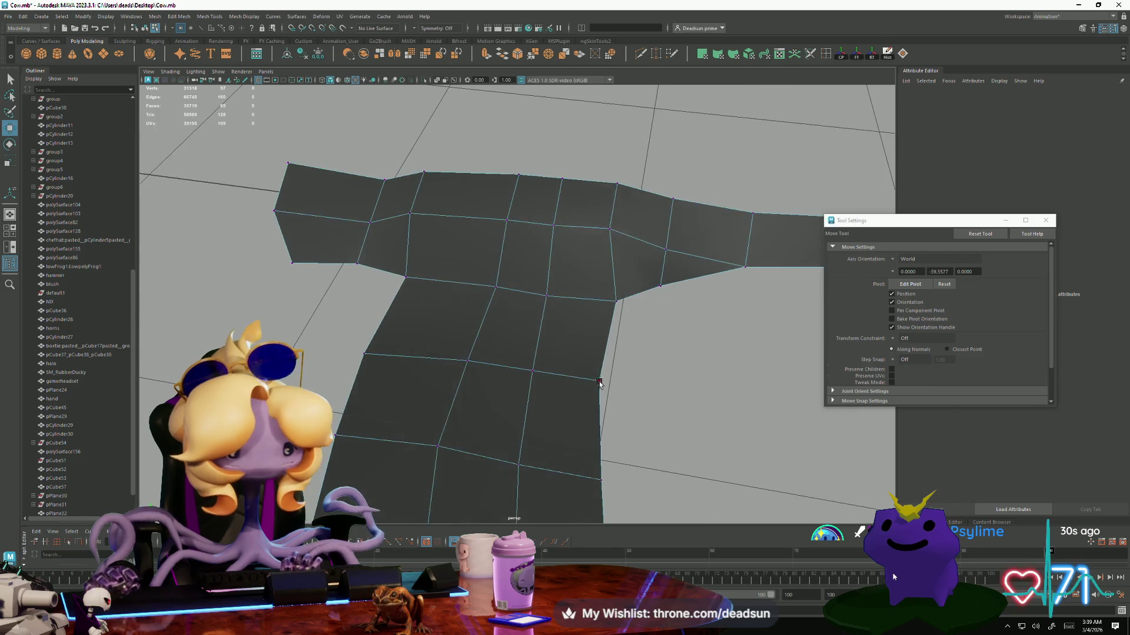
pyautogui.click(599, 382)
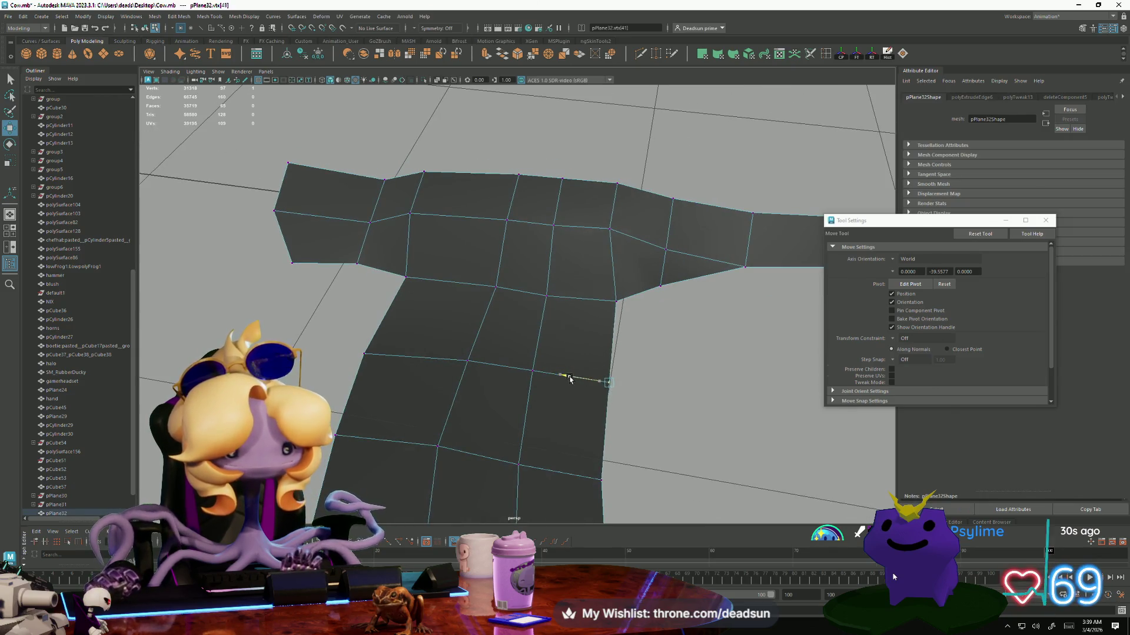
pyautogui.scroll(-5, 568, 379)
pyautogui.moveTo(568, 380)
pyautogui.keyDown('alt'); pyautogui.mouseDown()
pyautogui.moveTo(570, 356)
pyautogui.moveTo(580, 373)
pyautogui.mouseUp(); pyautogui.keyUp('alt')
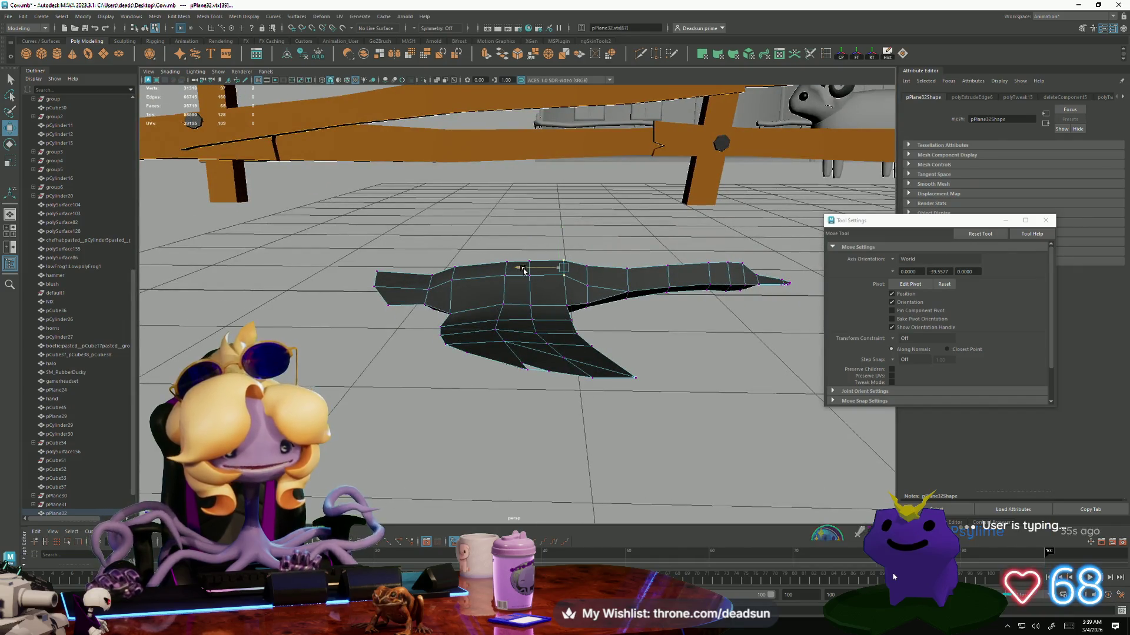
pyautogui.keyDown('alt'); pyautogui.moveTo(531, 269); pyautogui.dragTo(578, 250); pyautogui.keyUp('alt')
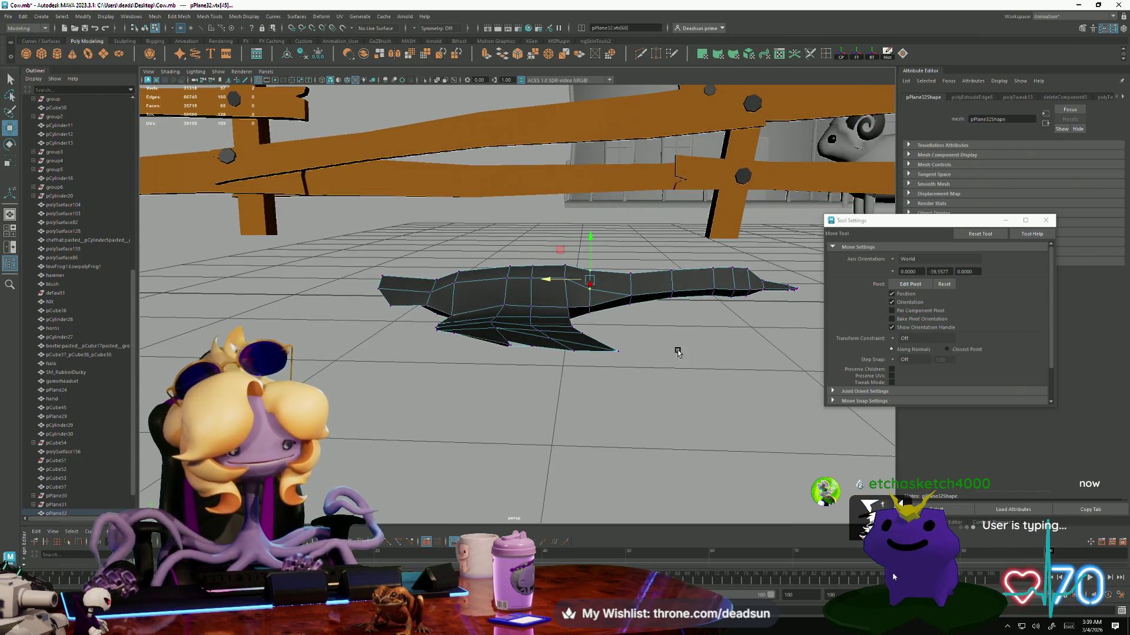
pyautogui.click(590, 289)
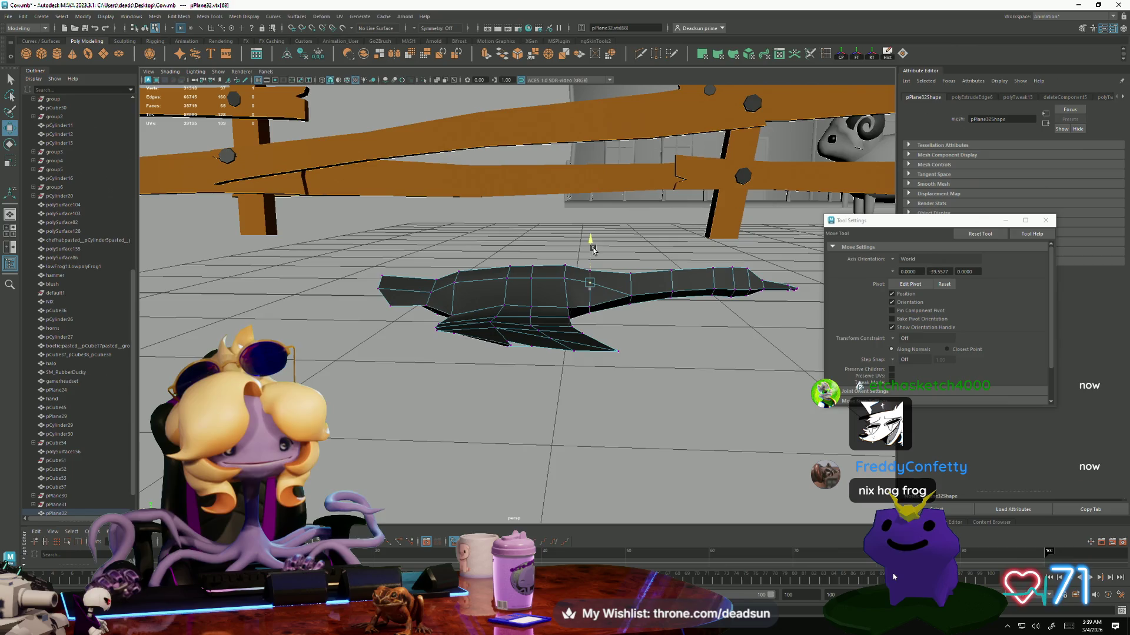
pyautogui.moveTo(593, 250)
pyautogui.keyDown('alt'); pyautogui.mouseDown()
pyautogui.moveTo(554, 330)
pyautogui.moveTo(459, 361)
pyautogui.moveTo(517, 434)
pyautogui.moveTo(499, 391)
pyautogui.moveTo(391, 373)
pyautogui.moveTo(524, 412)
pyautogui.moveTo(475, 404)
pyautogui.moveTo(494, 385)
pyautogui.moveTo(465, 385)
pyautogui.moveTo(488, 397)
pyautogui.moveTo(492, 429)
pyautogui.moveTo(542, 434)
pyautogui.moveTo(451, 425)
pyautogui.moveTo(520, 447)
pyautogui.moveTo(548, 439)
pyautogui.moveTo(542, 404)
pyautogui.moveTo(530, 449)
pyautogui.moveTo(532, 423)
pyautogui.moveTo(556, 407)
pyautogui.moveTo(612, 399)
pyautogui.moveTo(417, 402)
pyautogui.mouseUp(); pyautogui.keyUp('alt')
# Select a vertex near the fence and raise it so the hanging panel juts outward.
pyautogui.keyDown('alt'); pyautogui.moveTo(418, 402); pyautogui.dragTo(563, 303, button='right'); pyautogui.keyUp('alt')
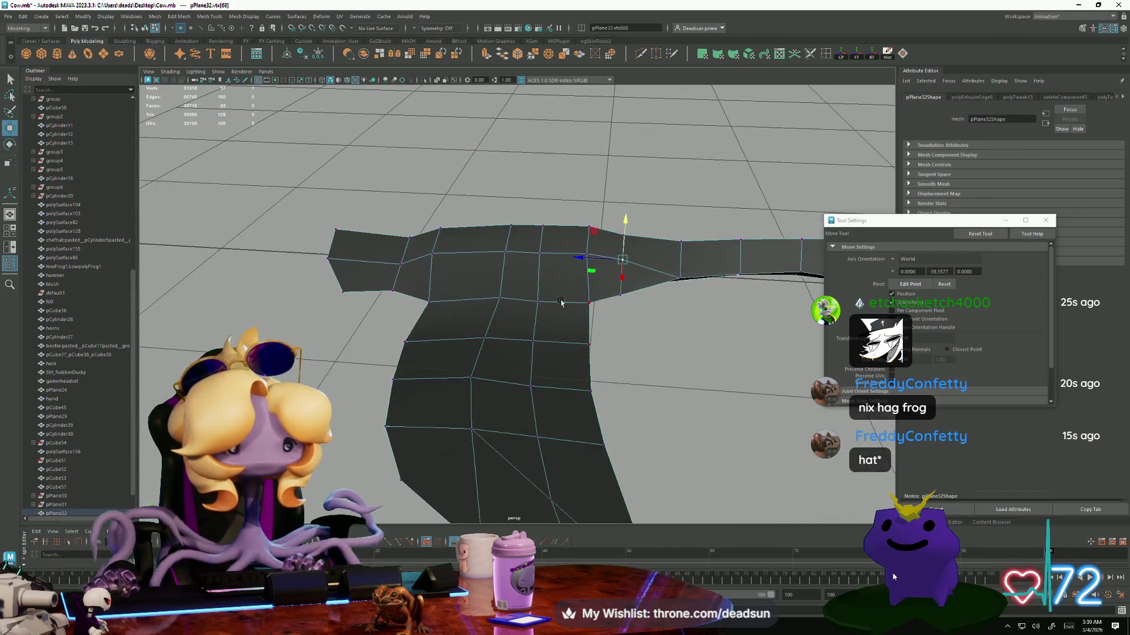
pyautogui.keyDown('alt'); pyautogui.moveTo(527, 334); pyautogui.dragTo(539, 266); pyautogui.keyUp('alt')
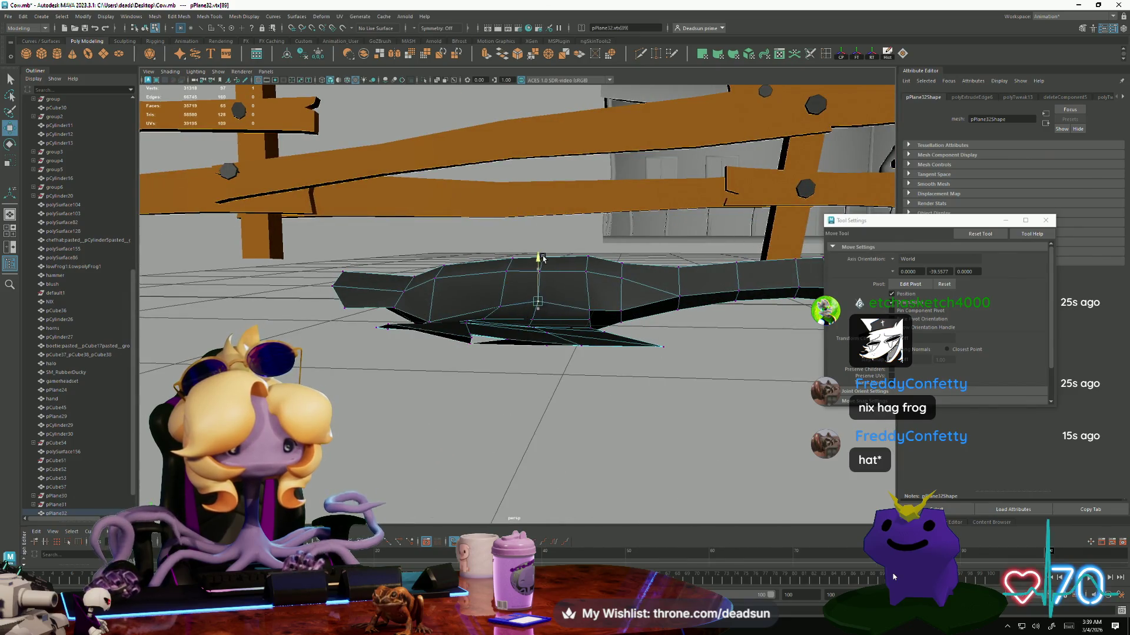
pyautogui.click(582, 275)
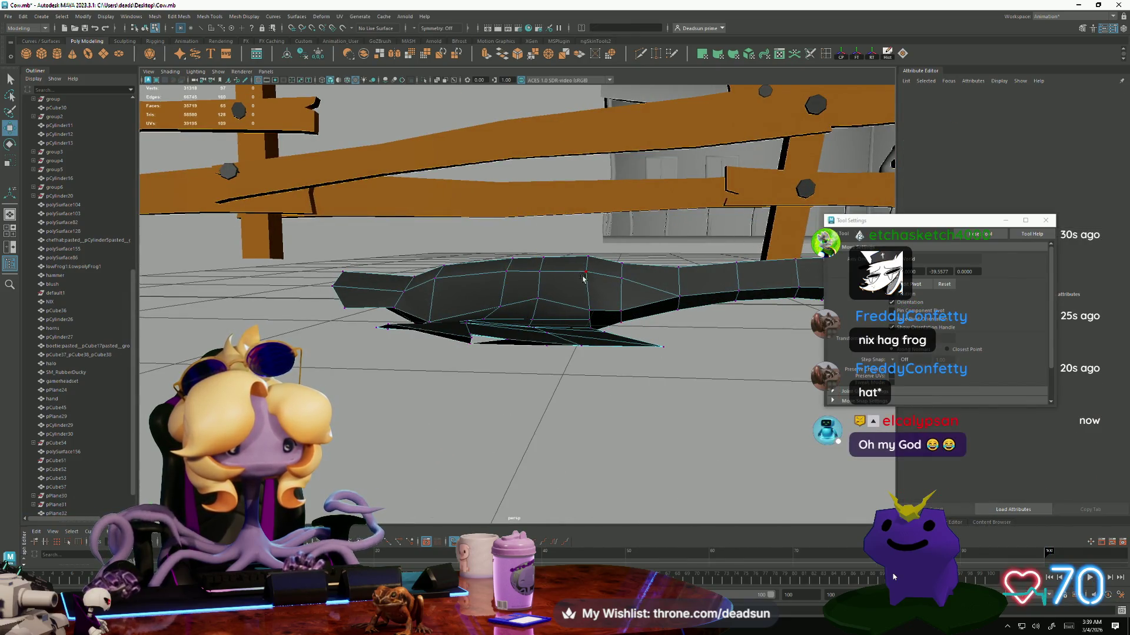
pyautogui.click(592, 310)
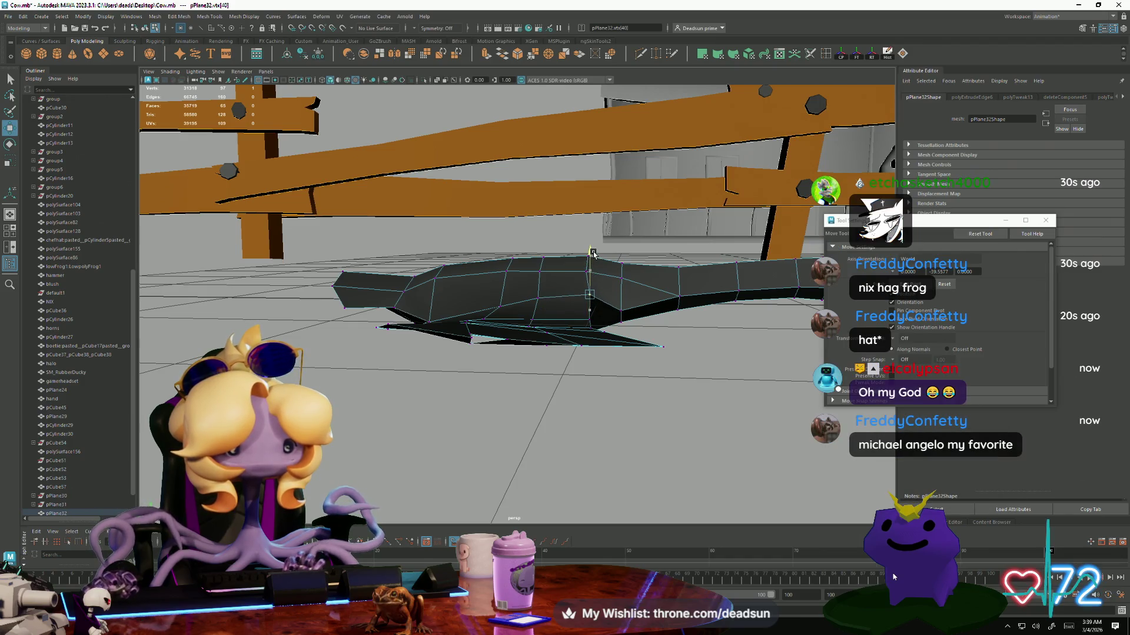
pyautogui.moveTo(587, 271)
pyautogui.keyDown('alt'); pyautogui.mouseDown()
pyautogui.moveTo(512, 306)
pyautogui.moveTo(565, 378)
pyautogui.moveTo(537, 373)
pyautogui.moveTo(567, 426)
pyautogui.moveTo(600, 388)
pyautogui.moveTo(525, 429)
pyautogui.mouseUp(); pyautogui.keyUp('alt')
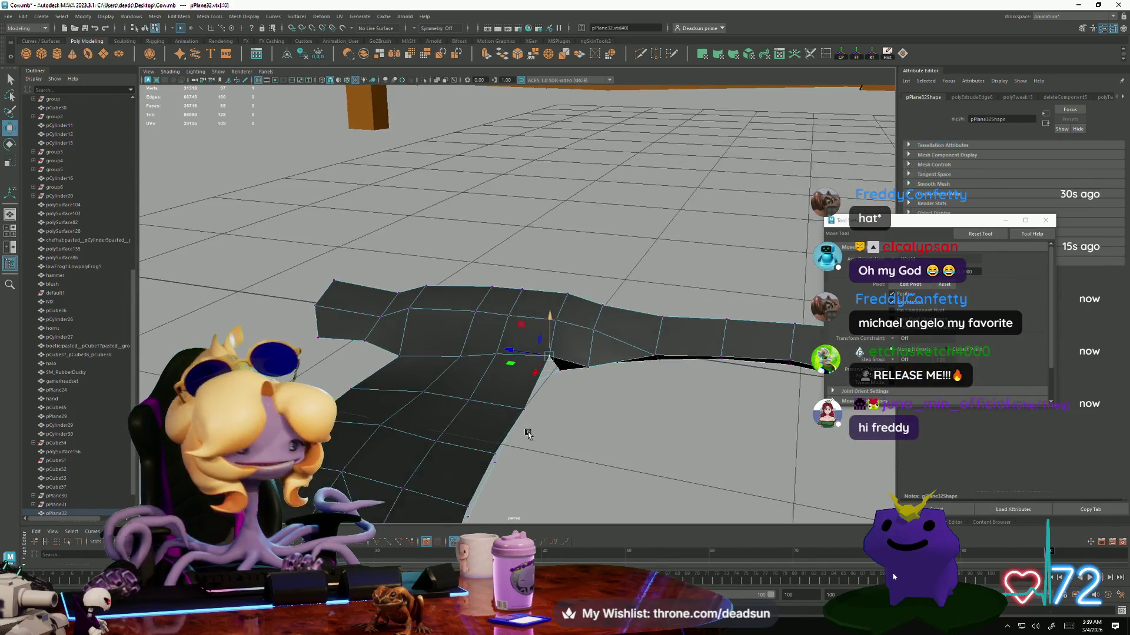
pyautogui.click(463, 360)
pyautogui.keyDown('alt'); pyautogui.moveTo(462, 360); pyautogui.dragTo(451, 384); pyautogui.keyUp('alt')
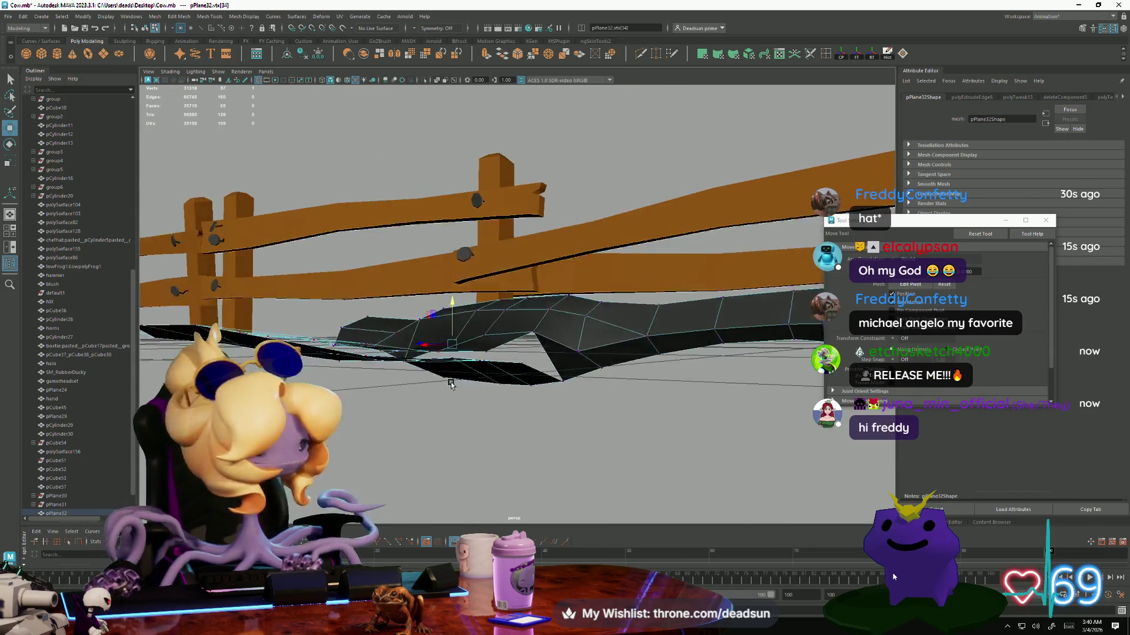
pyautogui.moveTo(454, 300)
pyautogui.keyDown('alt'); pyautogui.mouseDown()
pyautogui.moveTo(412, 384)
pyautogui.moveTo(422, 343)
pyautogui.mouseUp(); pyautogui.keyUp('alt')
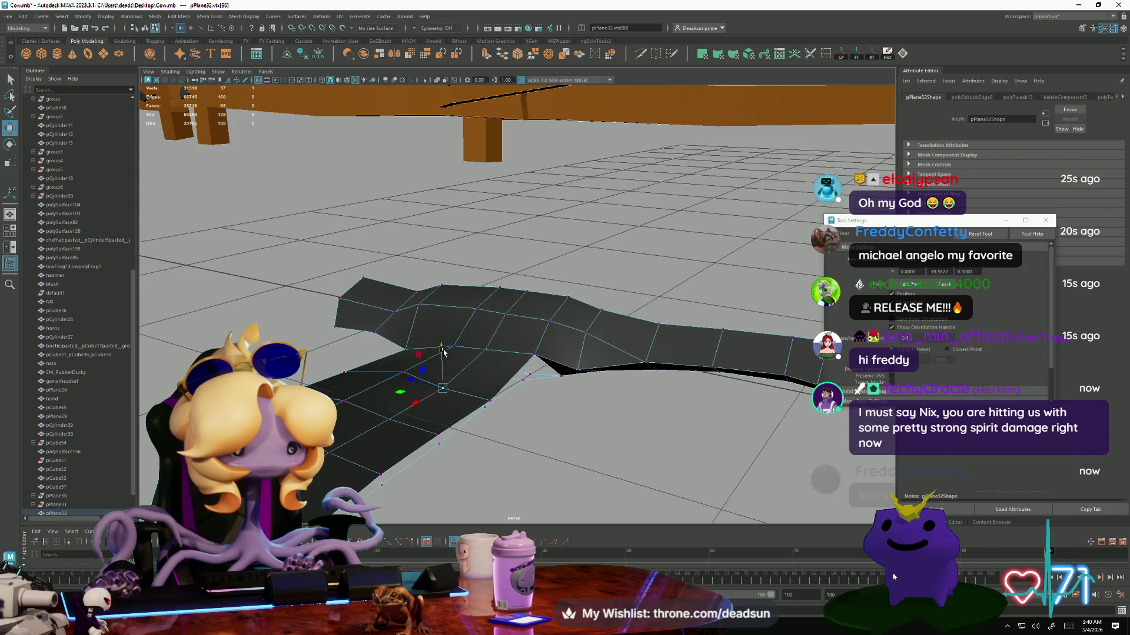
pyautogui.moveTo(444, 354); pyautogui.dragTo(442, 347)
# Orbit around the goose mesh and return it to Object Mode.
pyautogui.keyDown('alt'); pyautogui.moveTo(393, 433); pyautogui.dragTo(383, 398); pyautogui.keyUp('alt')
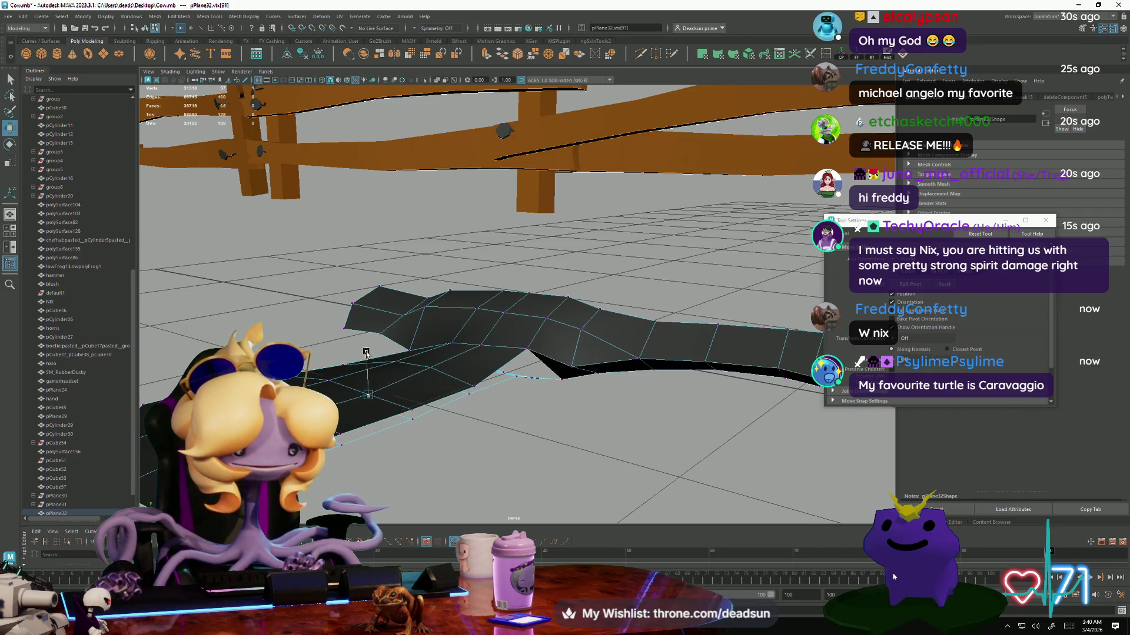
pyautogui.moveTo(383, 397)
pyautogui.keyDown('alt'); pyautogui.mouseDown()
pyautogui.moveTo(412, 376)
pyautogui.moveTo(377, 412)
pyautogui.moveTo(456, 431)
pyautogui.moveTo(394, 436)
pyautogui.moveTo(411, 441)
pyautogui.moveTo(371, 430)
pyautogui.moveTo(371, 378)
pyautogui.moveTo(378, 411)
pyautogui.mouseUp(); pyautogui.keyUp('alt')
pyautogui.moveTo(412, 382); pyautogui.dragTo(504, 286, button='right')
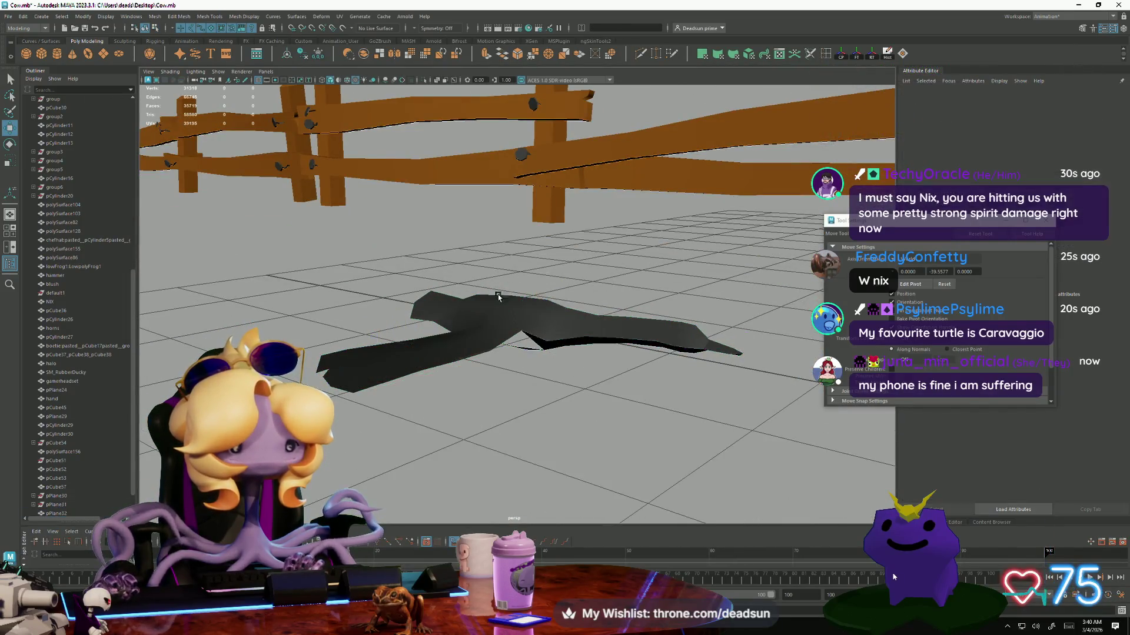
pyautogui.moveTo(464, 378)
pyautogui.keyDown('alt'); pyautogui.mouseDown()
pyautogui.moveTo(449, 383)
pyautogui.moveTo(310, 275)
pyautogui.mouseUp(); pyautogui.keyUp('alt')
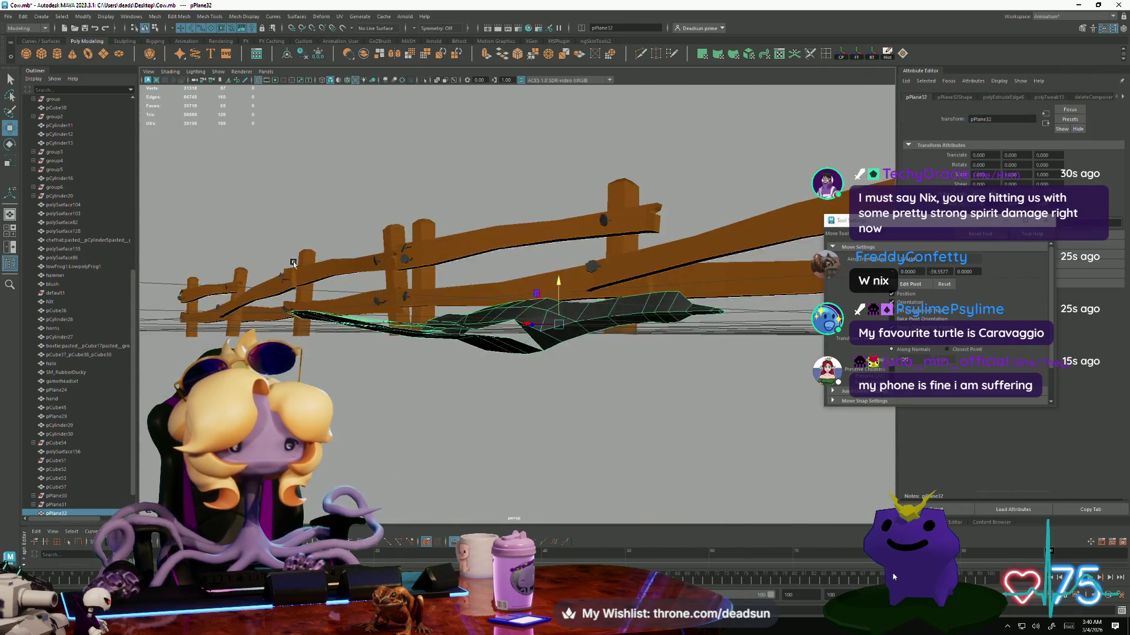
# Switch the goose mesh to edge mode and select the edge bordering the gap.
pyautogui.click(151, 18)
pyautogui.click(172, 52)
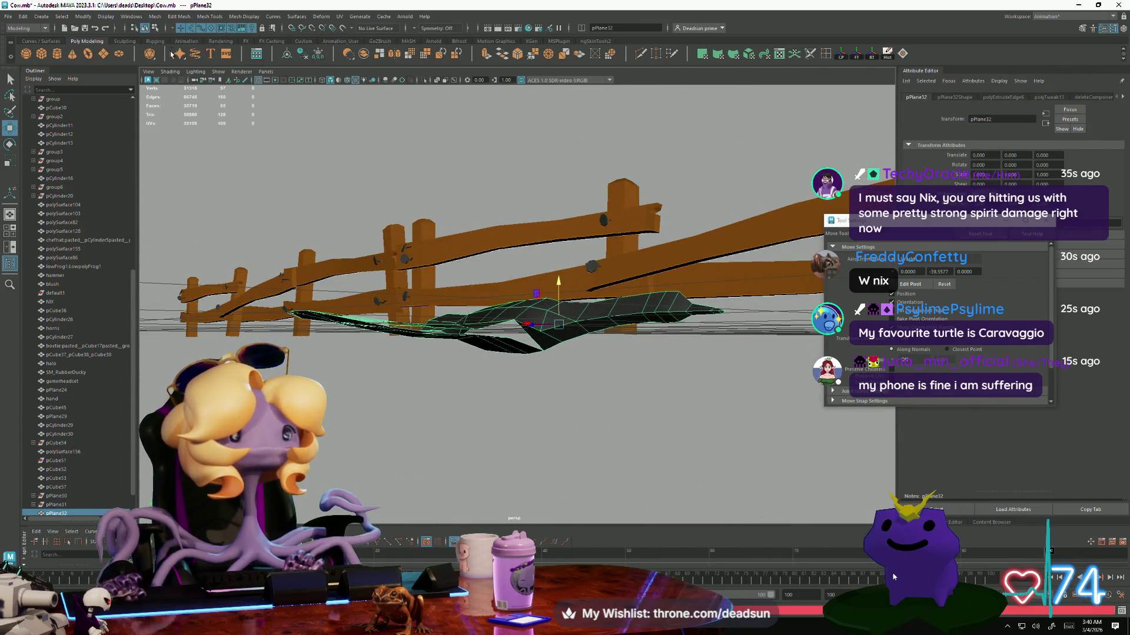
pyautogui.moveTo(489, 369)
pyautogui.keyDown('alt'); pyautogui.mouseDown()
pyautogui.moveTo(517, 353)
pyautogui.moveTo(547, 371)
pyautogui.mouseUp(); pyautogui.keyUp('alt')
pyautogui.moveTo(547, 371); pyautogui.dragTo(512, 373, button='right')
pyautogui.click(549, 363)
pyautogui.moveTo(472, 426)
pyautogui.keyDown('alt'); pyautogui.mouseDown()
pyautogui.moveTo(370, 354)
pyautogui.moveTo(381, 320)
pyautogui.mouseUp(); pyautogui.keyUp('alt')
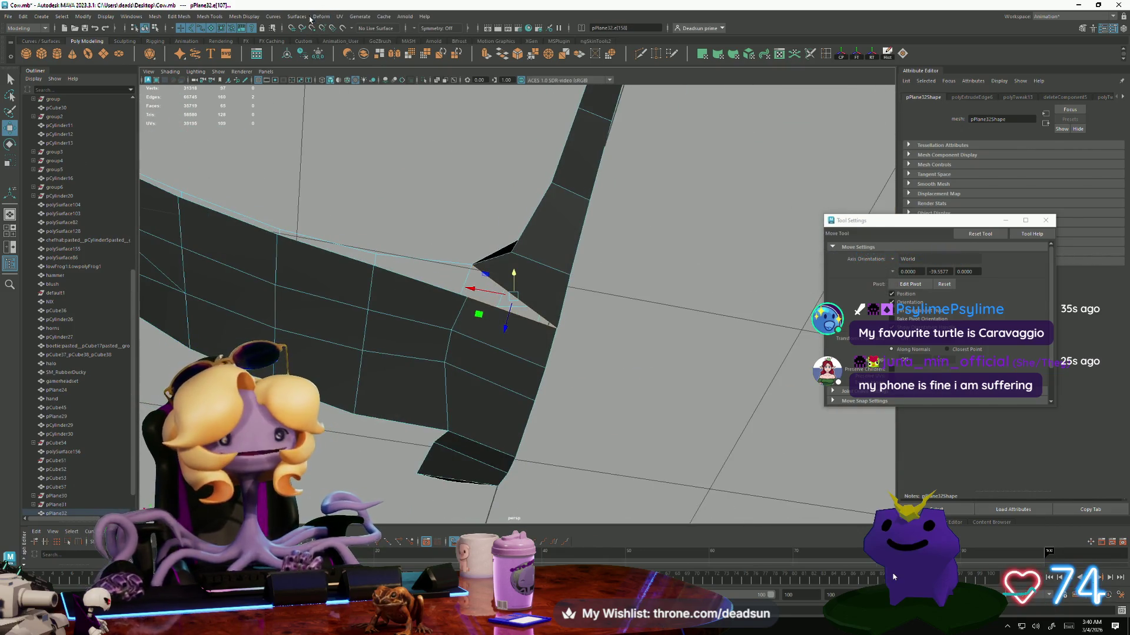
pyautogui.click(241, 17)
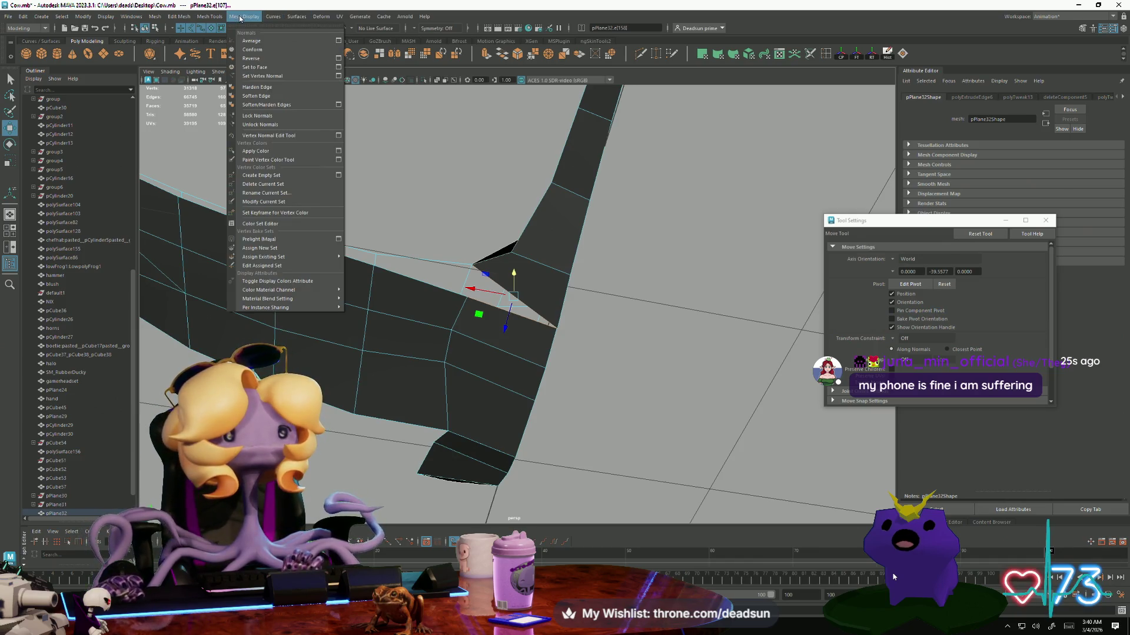
# Bridge the selected edges across the gap with Edit Mesh > Bridge.
pyautogui.moveTo(215, 24)
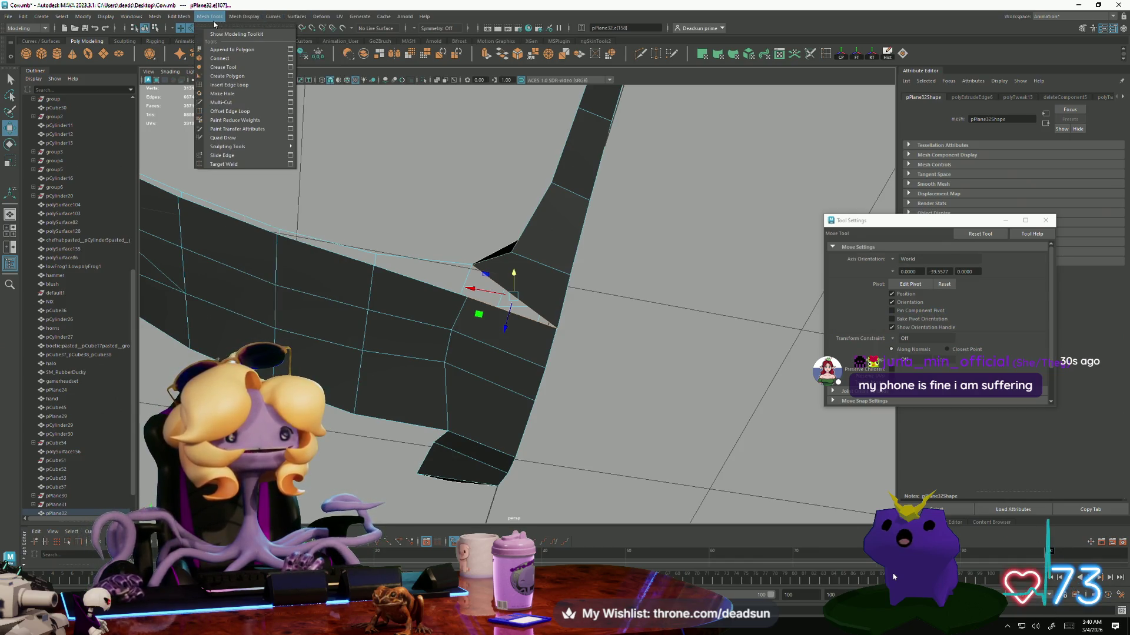
pyautogui.moveTo(171, 19)
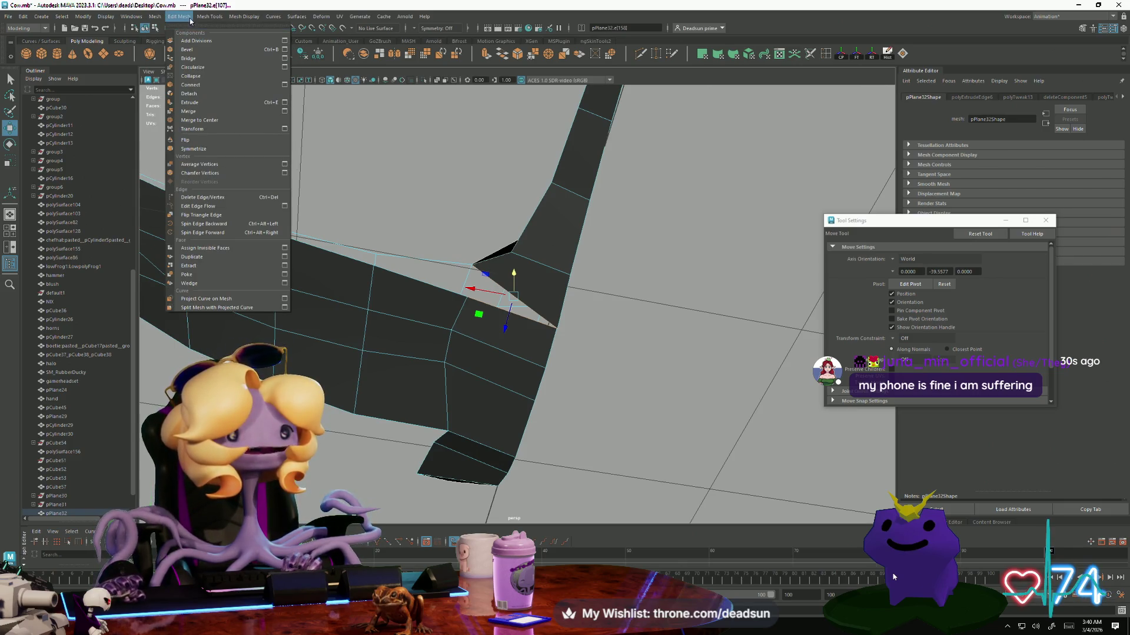
pyautogui.click(203, 58)
pyautogui.moveTo(385, 212)
pyautogui.keyDown('alt'); pyautogui.mouseDown()
pyautogui.moveTo(388, 386)
pyautogui.moveTo(453, 458)
pyautogui.moveTo(396, 334)
pyautogui.mouseUp(); pyautogui.keyUp('alt')
pyautogui.click(399, 339)
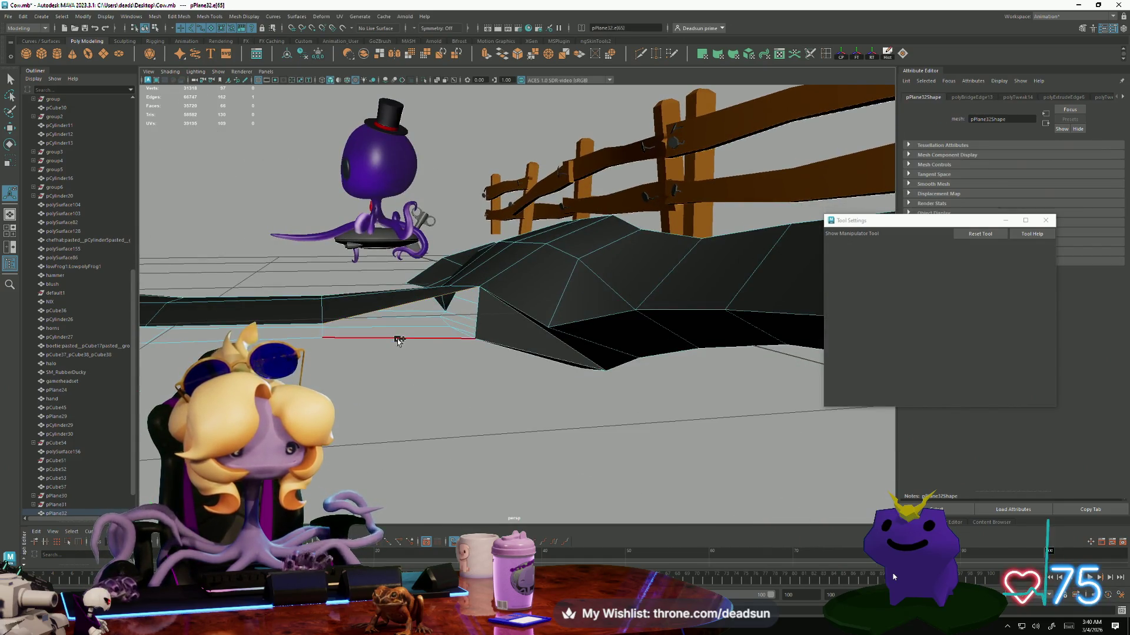
# Bridge four gaps by selecting an edge beside each and repeating Bridge with G.
pyautogui.press('g')
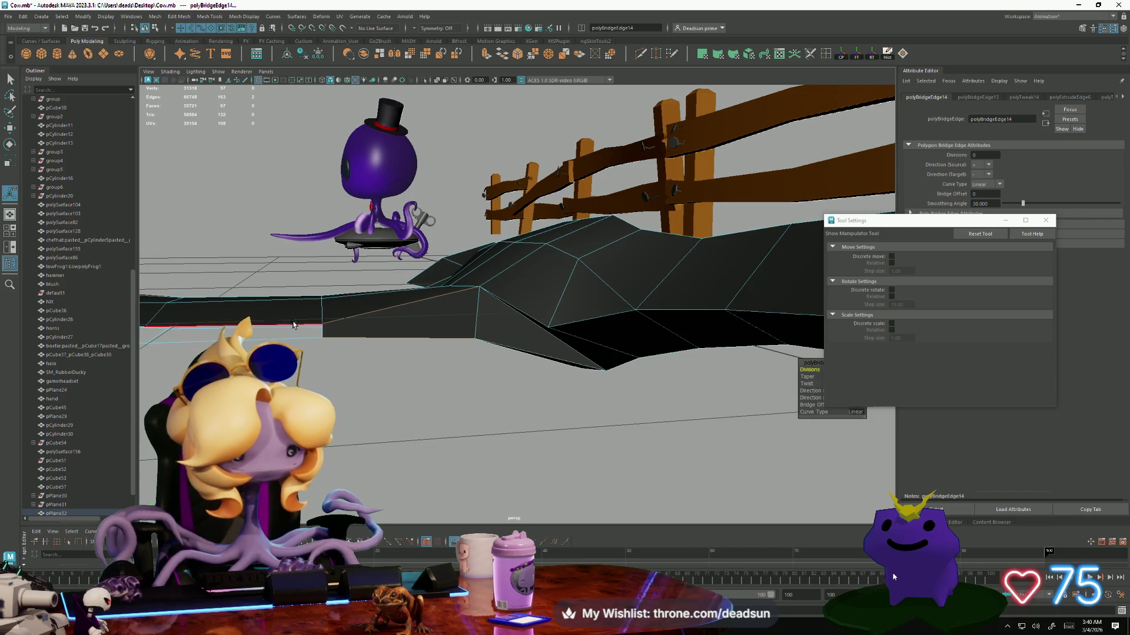
pyautogui.click(290, 342)
pyautogui.press('g')
pyautogui.moveTo(588, 441)
pyautogui.keyDown('alt'); pyautogui.mouseDown()
pyautogui.moveTo(424, 353)
pyautogui.moveTo(469, 411)
pyautogui.moveTo(529, 381)
pyautogui.mouseUp(); pyautogui.keyUp('alt')
pyautogui.click(433, 344)
pyautogui.press('g')
pyautogui.click(521, 400)
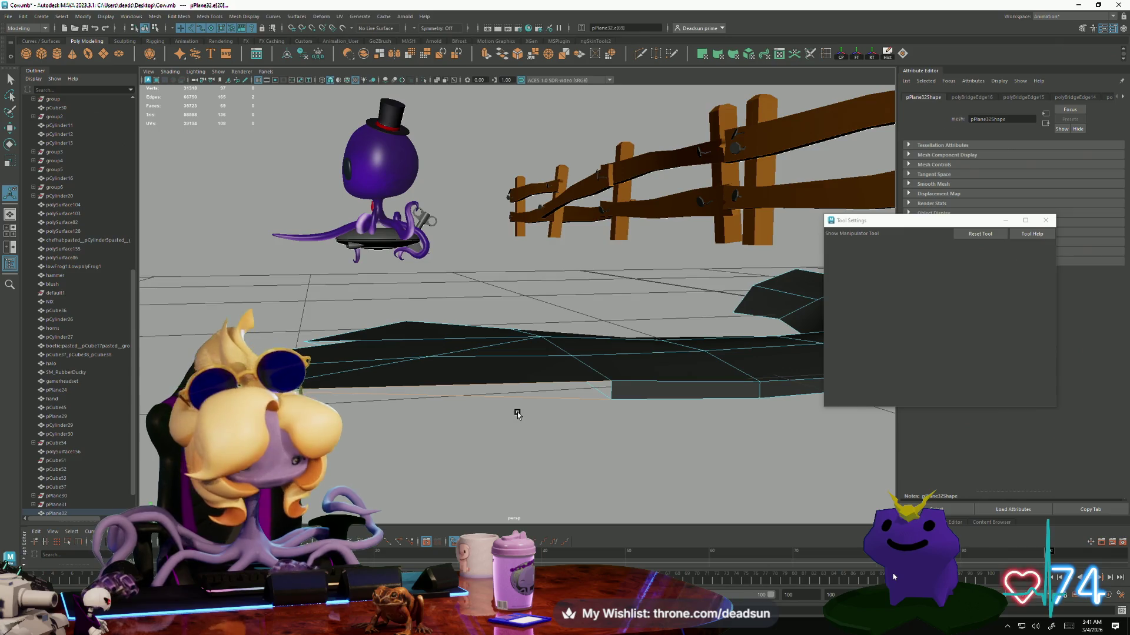
pyautogui.press('g')
# Bridge the last two gaps the same way to close the strip.
pyautogui.moveTo(464, 429)
pyautogui.keyDown('alt'); pyautogui.mouseDown()
pyautogui.moveTo(538, 439)
pyautogui.moveTo(566, 362)
pyautogui.mouseUp(); pyautogui.keyUp('alt')
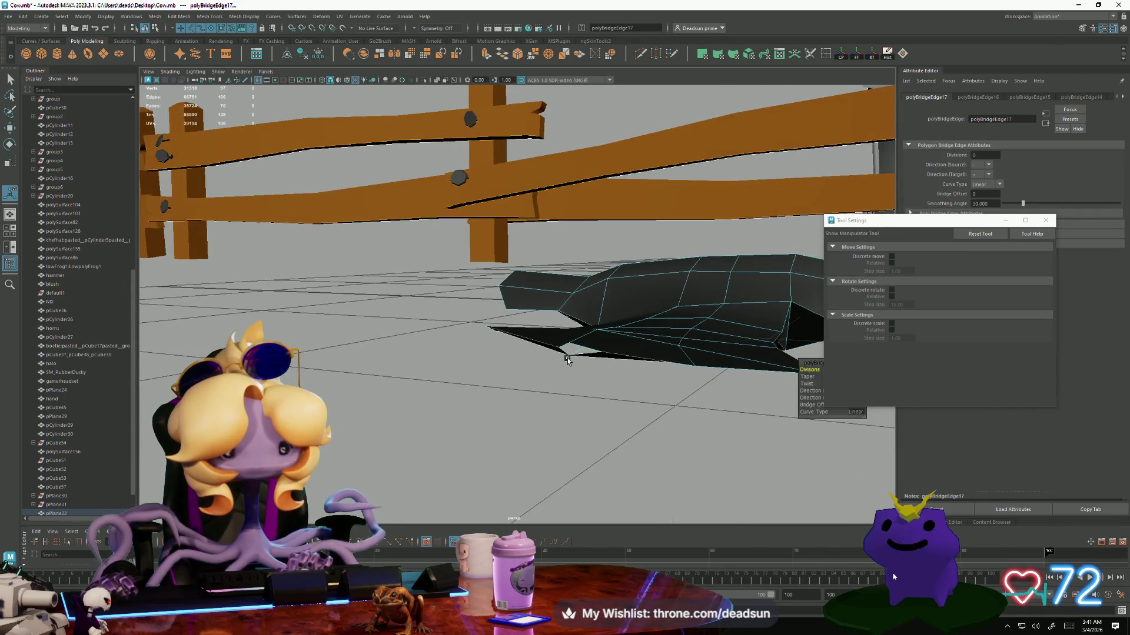
pyautogui.click(580, 353)
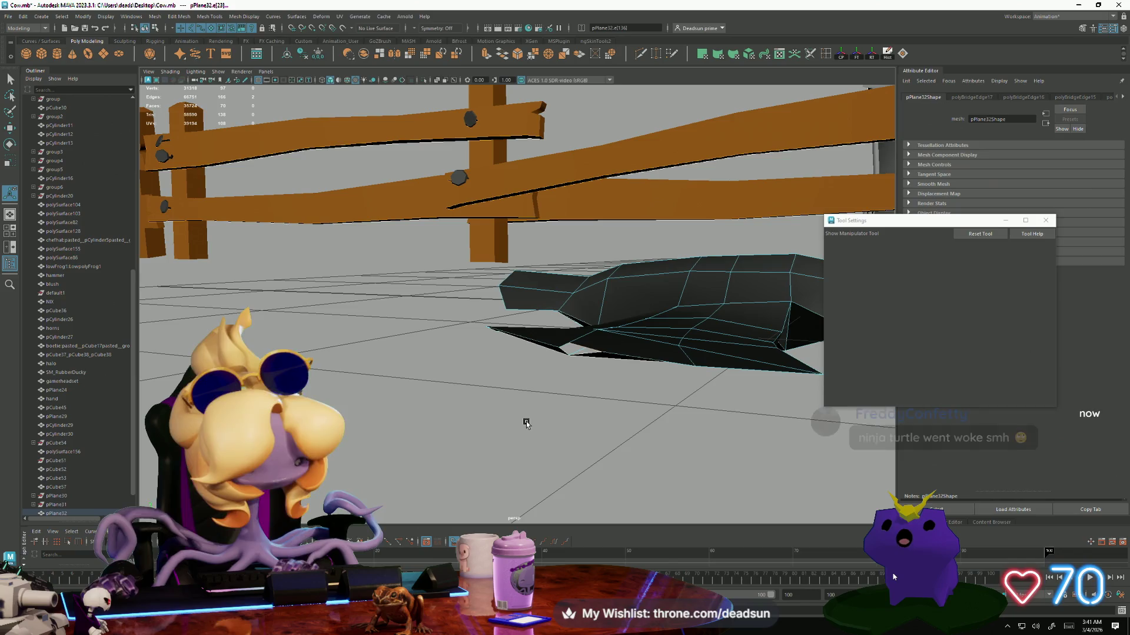
pyautogui.press('g')
pyautogui.keyDown('alt'); pyautogui.moveTo(550, 390); pyautogui.dragTo(603, 394); pyautogui.keyUp('alt')
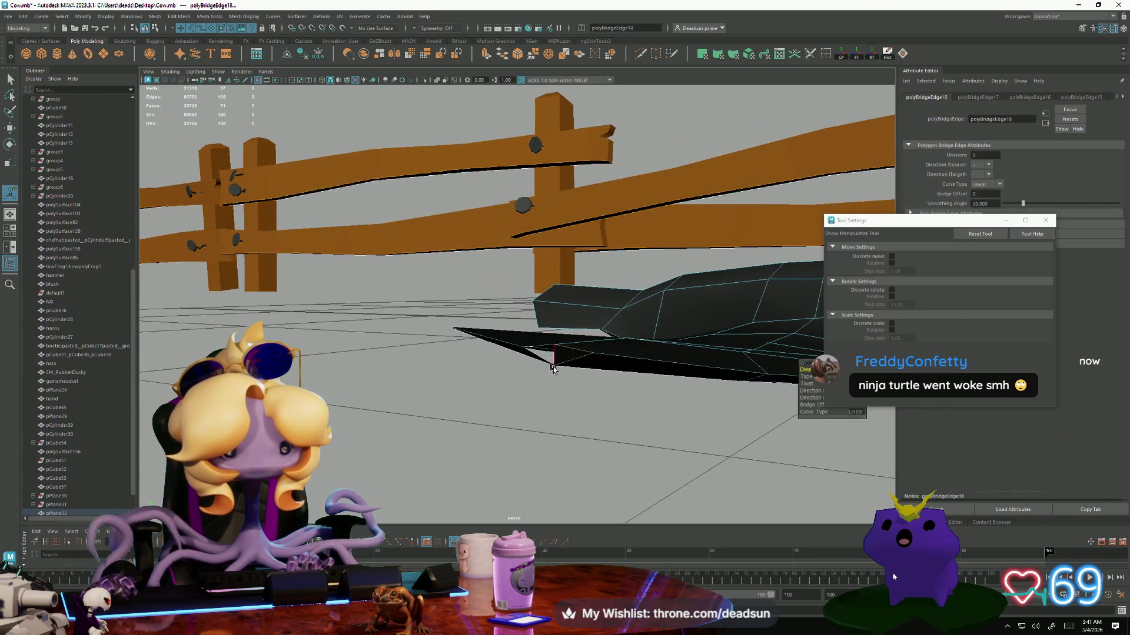
pyautogui.keyDown('alt'); pyautogui.moveTo(553, 367); pyautogui.dragTo(547, 381); pyautogui.keyUp('alt')
pyautogui.click(514, 445)
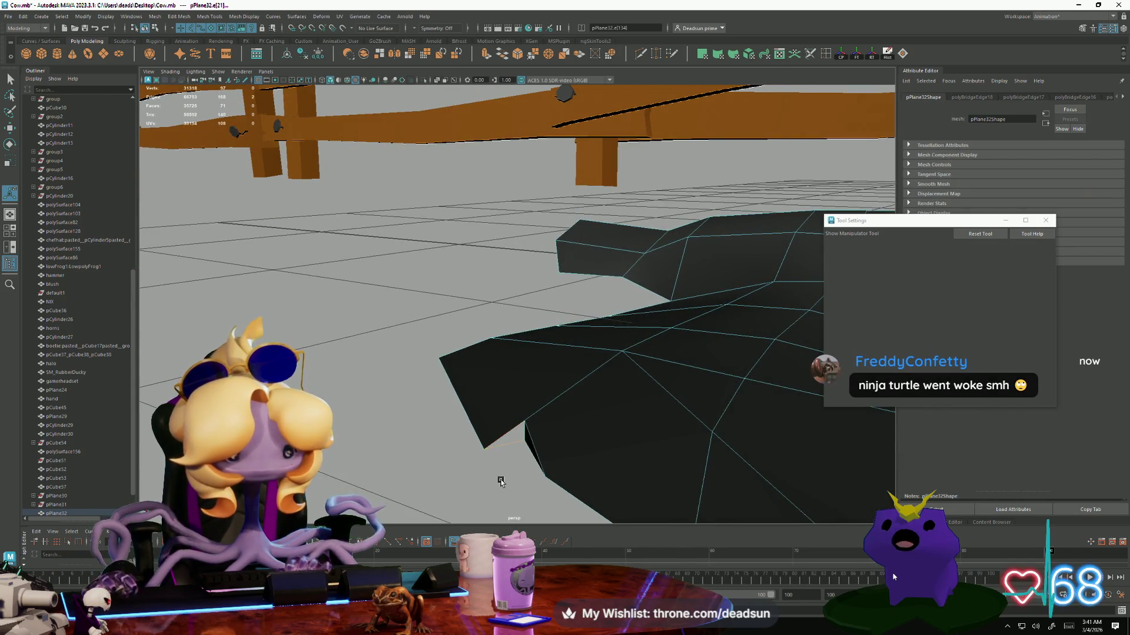
pyautogui.press('g')
# Orbit beneath the bridged strip to inspect the mesh underside up close.
pyautogui.moveTo(505, 471)
pyautogui.keyDown('alt'); pyautogui.mouseDown()
pyautogui.moveTo(379, 410)
pyautogui.moveTo(414, 375)
pyautogui.moveTo(550, 404)
pyautogui.moveTo(518, 427)
pyautogui.moveTo(436, 446)
pyautogui.moveTo(464, 429)
pyautogui.moveTo(686, 471)
pyautogui.mouseUp(); pyautogui.keyUp('alt')
pyautogui.moveTo(686, 472)
pyautogui.keyDown('alt'); pyautogui.mouseDown(button='right')
pyautogui.moveTo(416, 394)
pyautogui.moveTo(529, 463)
pyautogui.mouseUp(button='right'); pyautogui.keyUp('alt')
pyautogui.moveTo(528, 463)
pyautogui.keyDown('alt'); pyautogui.mouseDown()
pyautogui.moveTo(510, 361)
pyautogui.moveTo(465, 333)
pyautogui.mouseUp(); pyautogui.keyUp('alt')
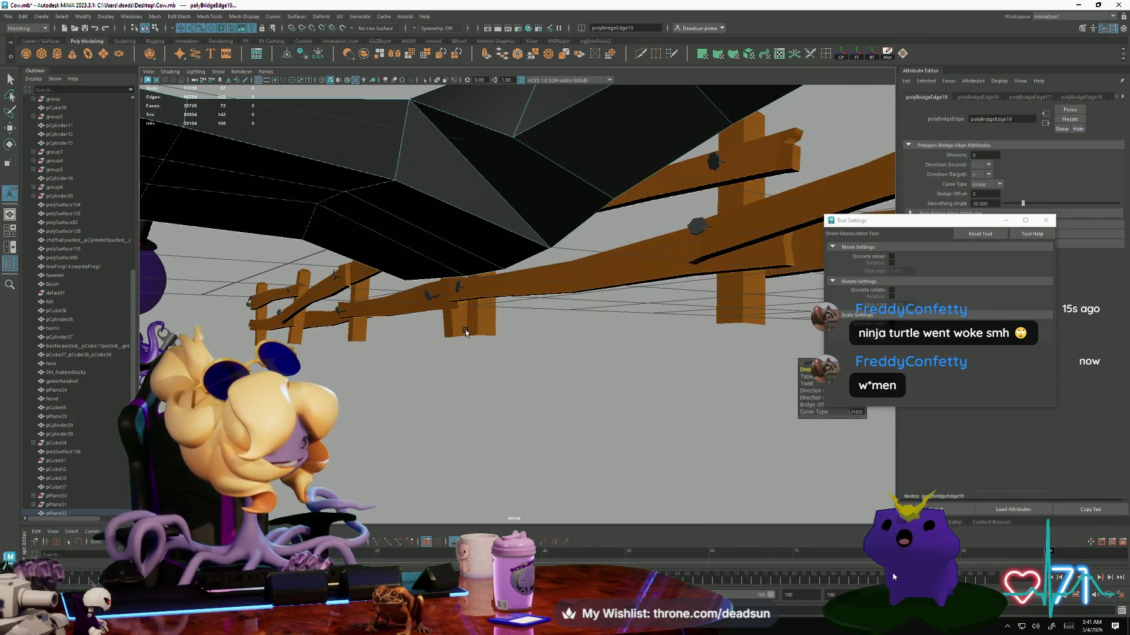
pyautogui.moveTo(382, 221)
pyautogui.keyDown('alt'); pyautogui.mouseDown()
pyautogui.moveTo(336, 222)
pyautogui.moveTo(365, 282)
pyautogui.moveTo(478, 262)
pyautogui.moveTo(492, 282)
pyautogui.mouseUp(); pyautogui.keyUp('alt')
pyautogui.keyDown('alt'); pyautogui.moveTo(491, 283); pyautogui.dragTo(503, 300, button='right'); pyautogui.keyUp('alt')
pyautogui.keyDown('alt'); pyautogui.moveTo(503, 300); pyautogui.dragTo(515, 318); pyautogui.keyUp('alt')
pyautogui.keyDown('alt'); pyautogui.moveTo(515, 318); pyautogui.dragTo(527, 337, button='right'); pyautogui.keyUp('alt')
pyautogui.moveTo(526, 337)
pyautogui.keyDown('alt'); pyautogui.mouseDown()
pyautogui.moveTo(535, 379)
pyautogui.moveTo(487, 265)
pyautogui.mouseUp(); pyautogui.keyUp('alt')
pyautogui.press('q')
pyautogui.press('F9')
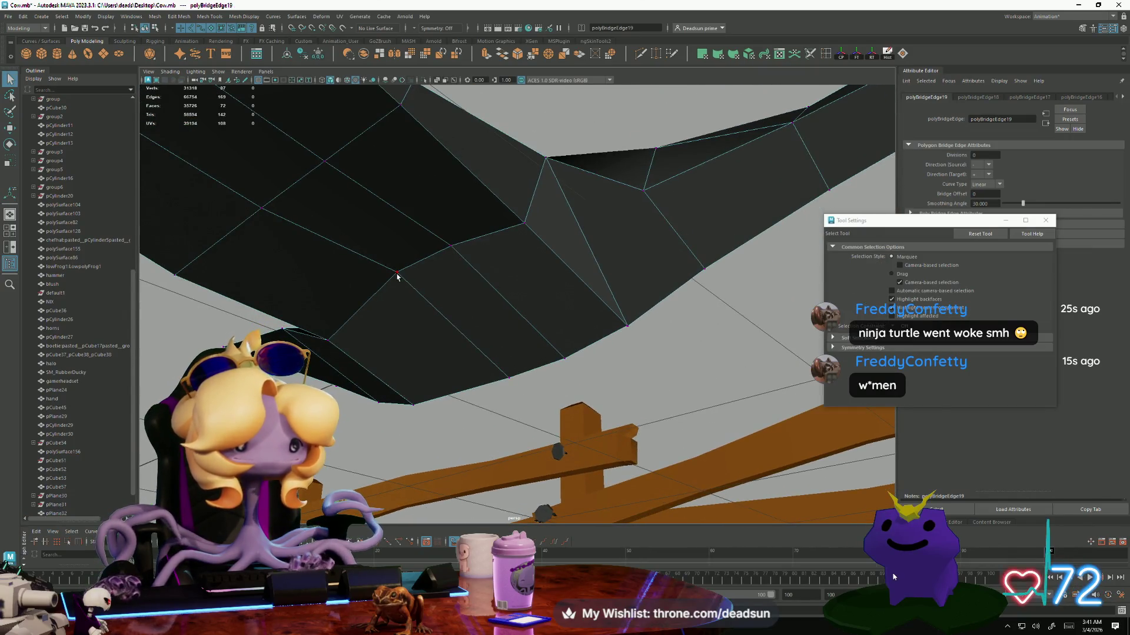
# Move a vertex on the wing's underside downward to reshape the surface.
pyautogui.click(436, 253)
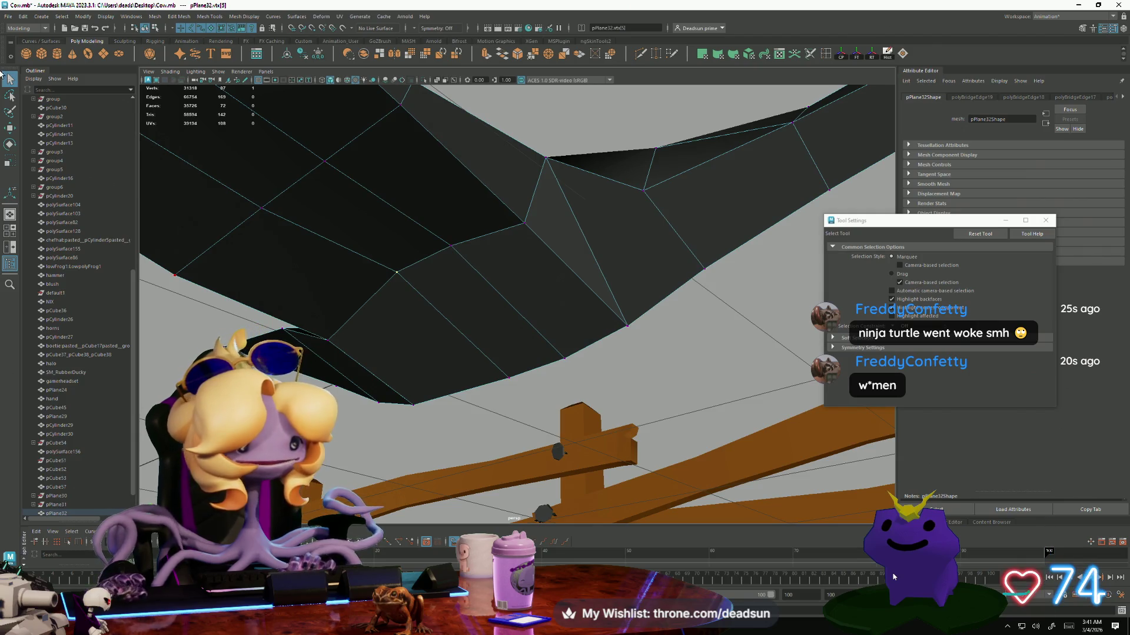
pyautogui.press('w')
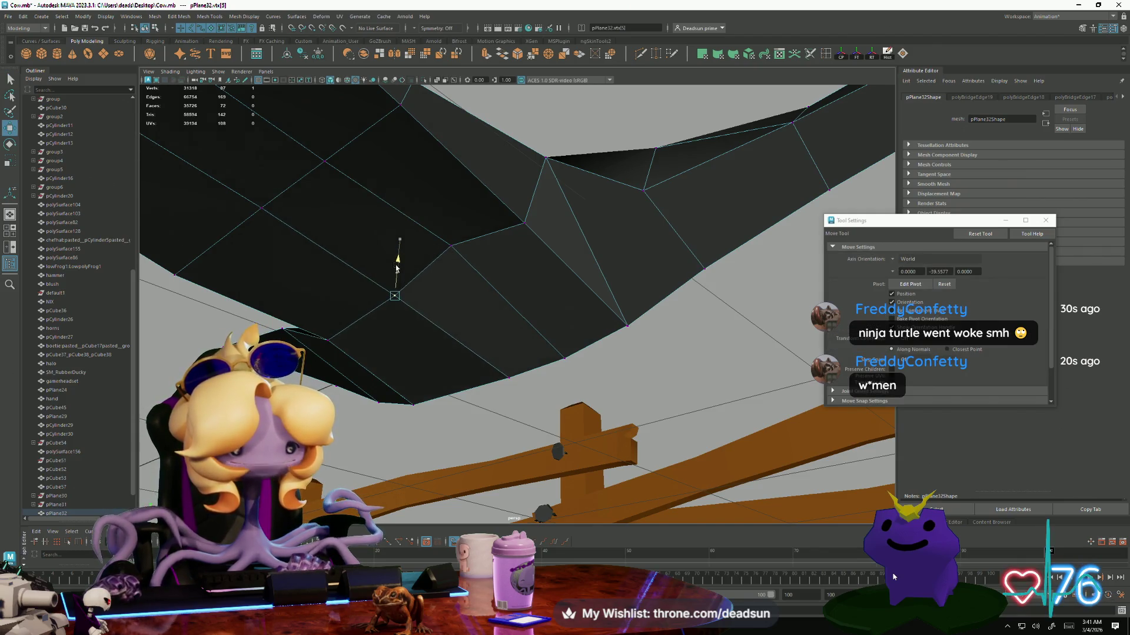
pyautogui.moveTo(456, 224)
pyautogui.mouseDown()
pyautogui.moveTo(465, 253)
pyautogui.moveTo(542, 325)
pyautogui.moveTo(446, 260)
pyautogui.moveTo(640, 91)
pyautogui.mouseUp()
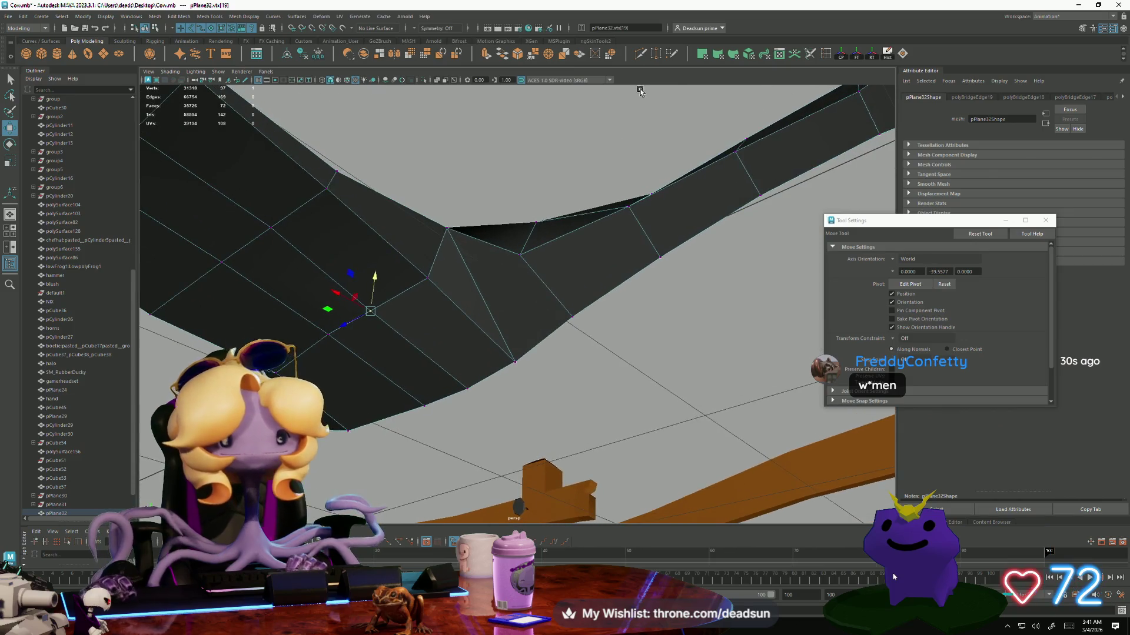
pyautogui.hotkey('ctrl', 'shift', 'x')
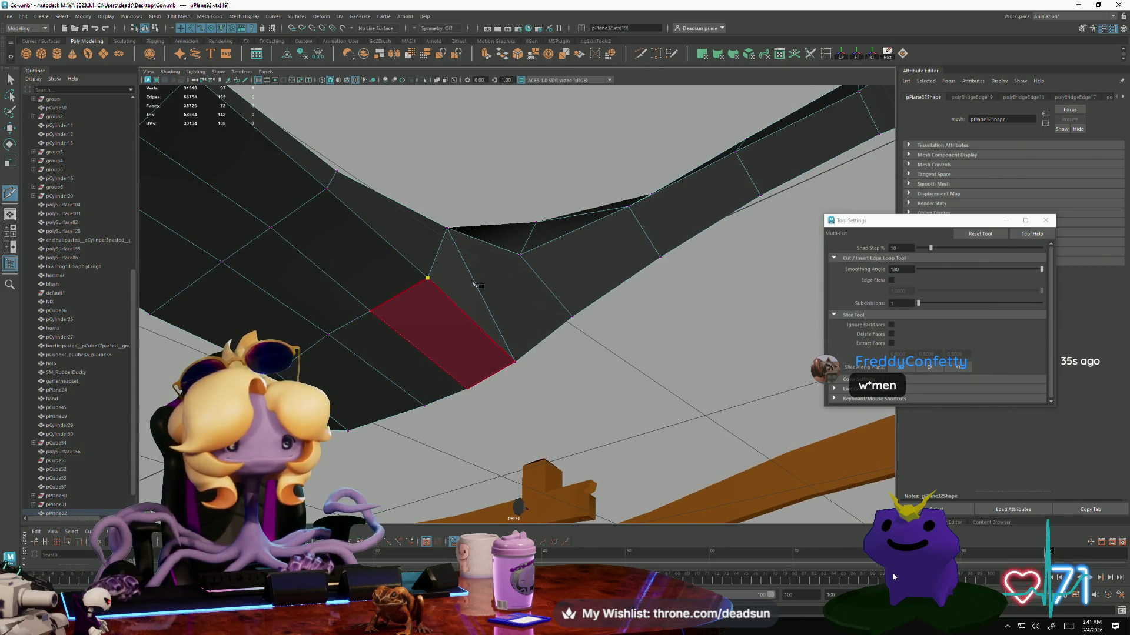
# Commit the Multi-Cut edge and reposition a border vertex of the wing.
pyautogui.press('Return')
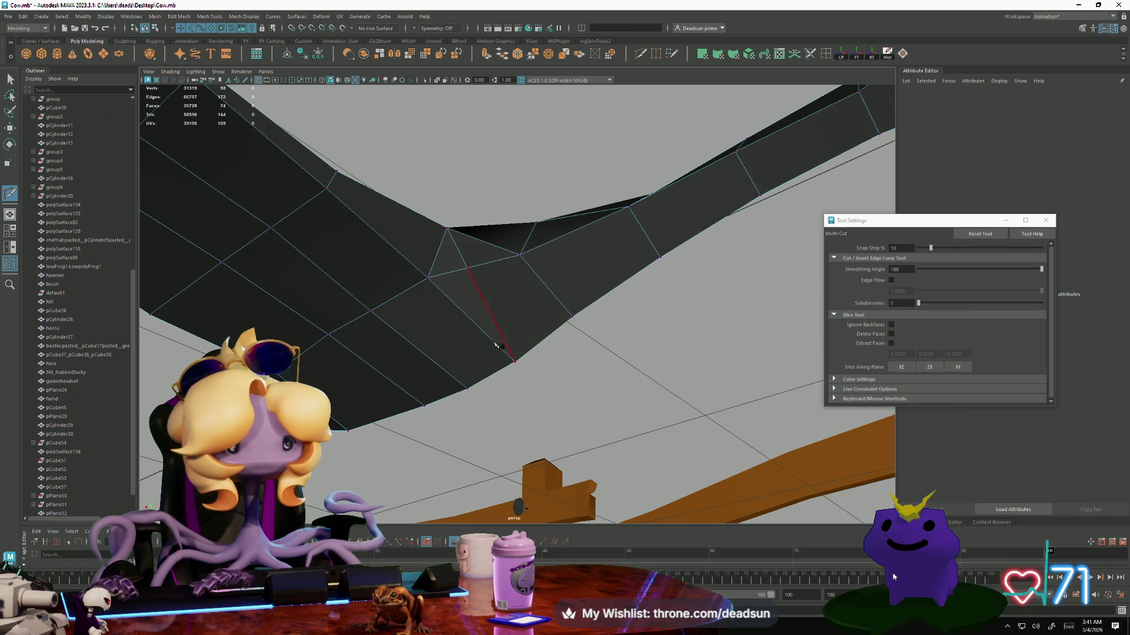
pyautogui.moveTo(159, 180)
pyautogui.keyDown('alt'); pyautogui.mouseDown()
pyautogui.moveTo(429, 315)
pyautogui.moveTo(459, 347)
pyautogui.moveTo(48, 121)
pyautogui.mouseUp(); pyautogui.keyUp('alt')
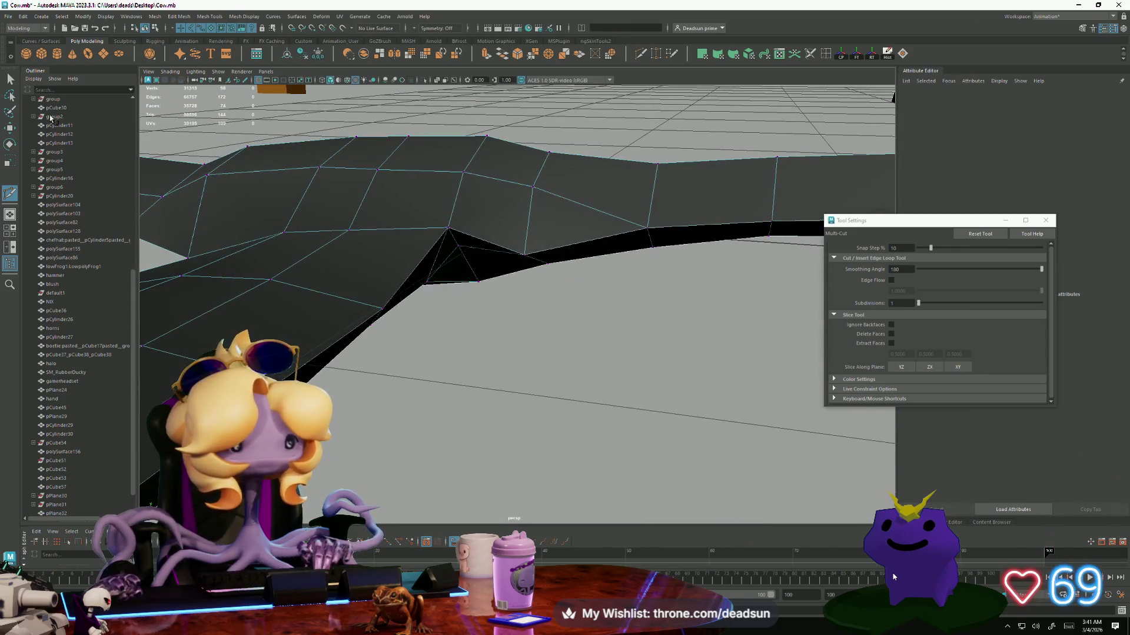
pyautogui.press('q')
pyautogui.click(451, 232)
pyautogui.press('w')
pyautogui.moveTo(459, 265)
pyautogui.keyDown('alt'); pyautogui.mouseDown()
pyautogui.moveTo(458, 274)
pyautogui.moveTo(402, 261)
pyautogui.mouseUp(); pyautogui.keyUp('alt')
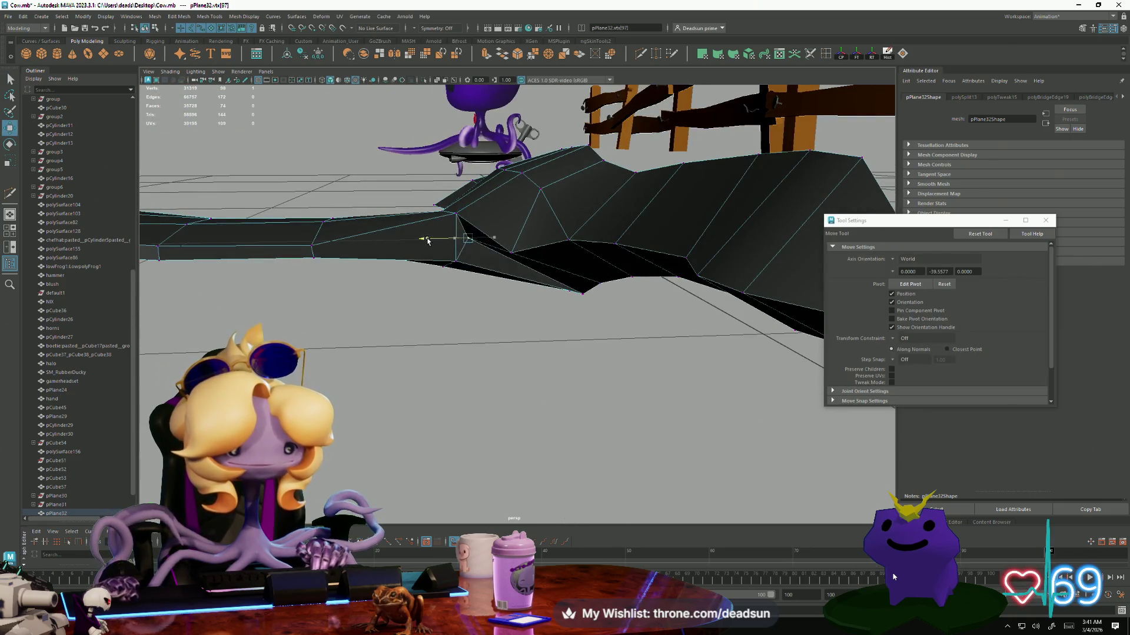
# Select another vertex, then select the whole mesh pPlane32.
pyautogui.moveTo(462, 258)
pyautogui.keyDown('alt'); pyautogui.mouseDown()
pyautogui.moveTo(542, 253)
pyautogui.moveTo(422, 278)
pyautogui.moveTo(464, 262)
pyautogui.moveTo(459, 272)
pyautogui.moveTo(490, 288)
pyautogui.moveTo(479, 278)
pyautogui.moveTo(486, 323)
pyautogui.moveTo(459, 361)
pyautogui.moveTo(478, 474)
pyautogui.moveTo(479, 429)
pyautogui.moveTo(474, 443)
pyautogui.moveTo(497, 396)
pyautogui.moveTo(429, 398)
pyautogui.moveTo(465, 330)
pyautogui.moveTo(500, 300)
pyautogui.moveTo(469, 315)
pyautogui.moveTo(421, 398)
pyautogui.moveTo(416, 383)
pyautogui.moveTo(535, 416)
pyautogui.moveTo(459, 390)
pyautogui.moveTo(502, 330)
pyautogui.mouseUp(); pyautogui.keyUp('alt')
pyautogui.click(505, 296)
pyautogui.click(475, 282)
pyautogui.moveTo(475, 282)
pyautogui.keyDown('alt'); pyautogui.mouseDown()
pyautogui.moveTo(499, 391)
pyautogui.moveTo(545, 331)
pyautogui.moveTo(499, 318)
pyautogui.moveTo(433, 272)
pyautogui.moveTo(474, 310)
pyautogui.mouseUp(); pyautogui.keyUp('alt')
pyautogui.click(475, 312)
pyautogui.moveTo(542, 374)
pyautogui.keyDown('alt'); pyautogui.mouseDown()
pyautogui.moveTo(517, 318)
pyautogui.moveTo(456, 300)
pyautogui.moveTo(496, 335)
pyautogui.moveTo(476, 379)
pyautogui.moveTo(436, 353)
pyautogui.moveTo(457, 434)
pyautogui.moveTo(724, 458)
pyautogui.moveTo(404, 433)
pyautogui.moveTo(530, 436)
pyautogui.moveTo(453, 465)
pyautogui.moveTo(493, 471)
pyautogui.moveTo(542, 453)
pyautogui.moveTo(486, 340)
pyautogui.moveTo(452, 339)
pyautogui.moveTo(457, 375)
pyautogui.moveTo(571, 390)
pyautogui.moveTo(497, 371)
pyautogui.mouseUp(); pyautogui.keyUp('alt')
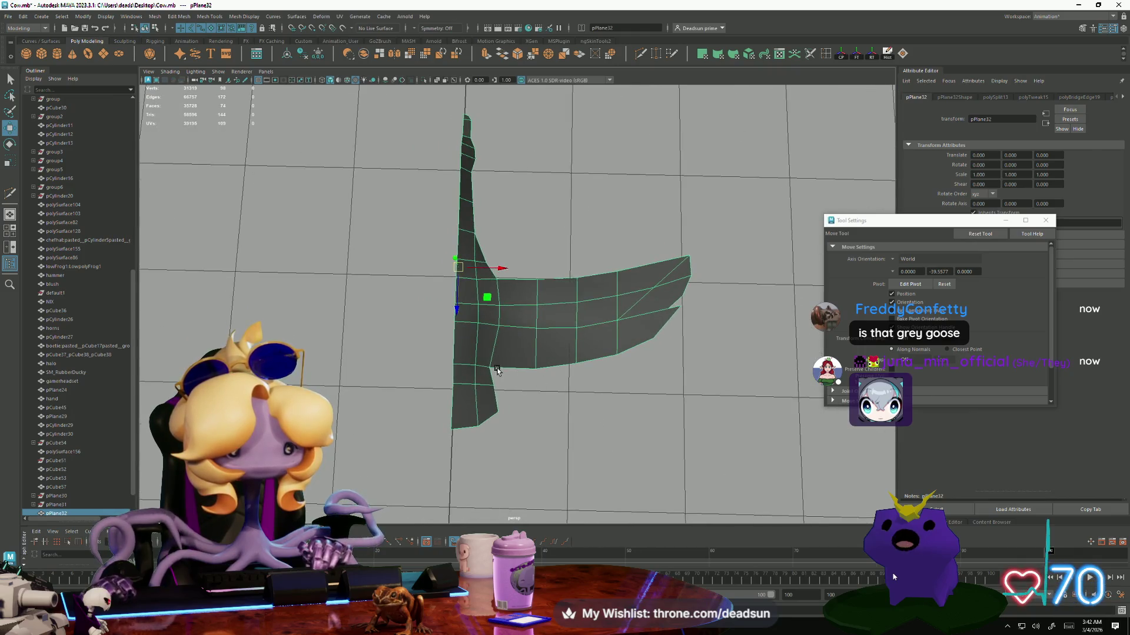
# In Vertex mode, Target Weld the stray notch vertex onto its adjacent vertex.
pyautogui.moveTo(488, 367); pyautogui.dragTo(445, 365, button='right')
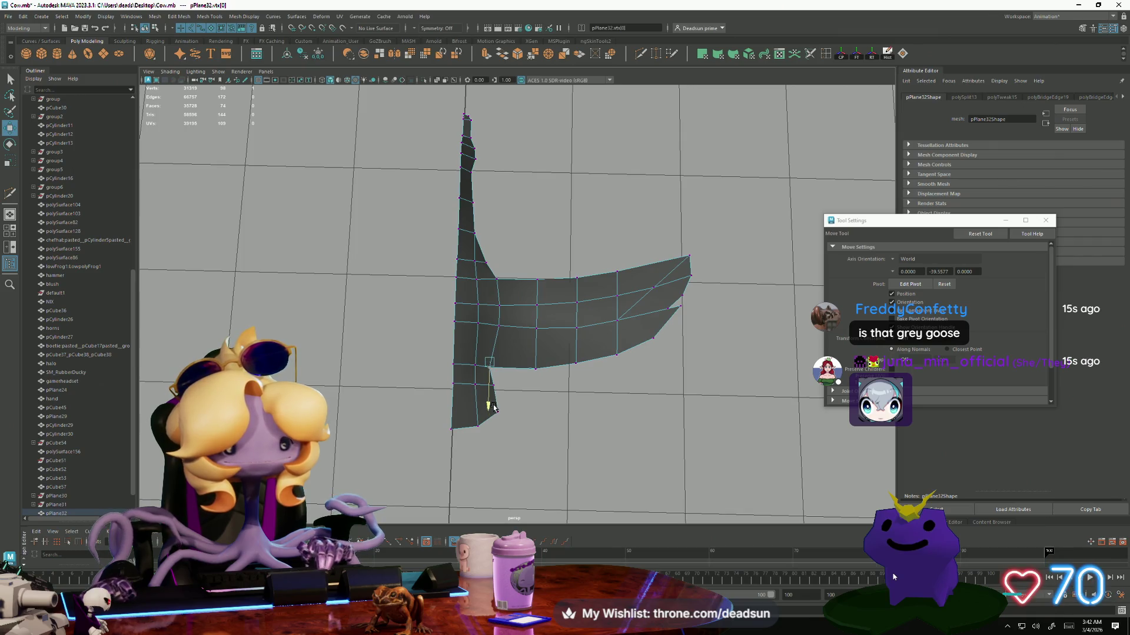
pyautogui.moveTo(527, 422)
pyautogui.keyDown('alt'); pyautogui.mouseDown()
pyautogui.moveTo(518, 395)
pyautogui.moveTo(444, 345)
pyautogui.moveTo(632, 461)
pyautogui.moveTo(433, 361)
pyautogui.moveTo(429, 345)
pyautogui.moveTo(517, 218)
pyautogui.moveTo(504, 214)
pyautogui.mouseUp(); pyautogui.keyUp('alt')
pyautogui.click(512, 259)
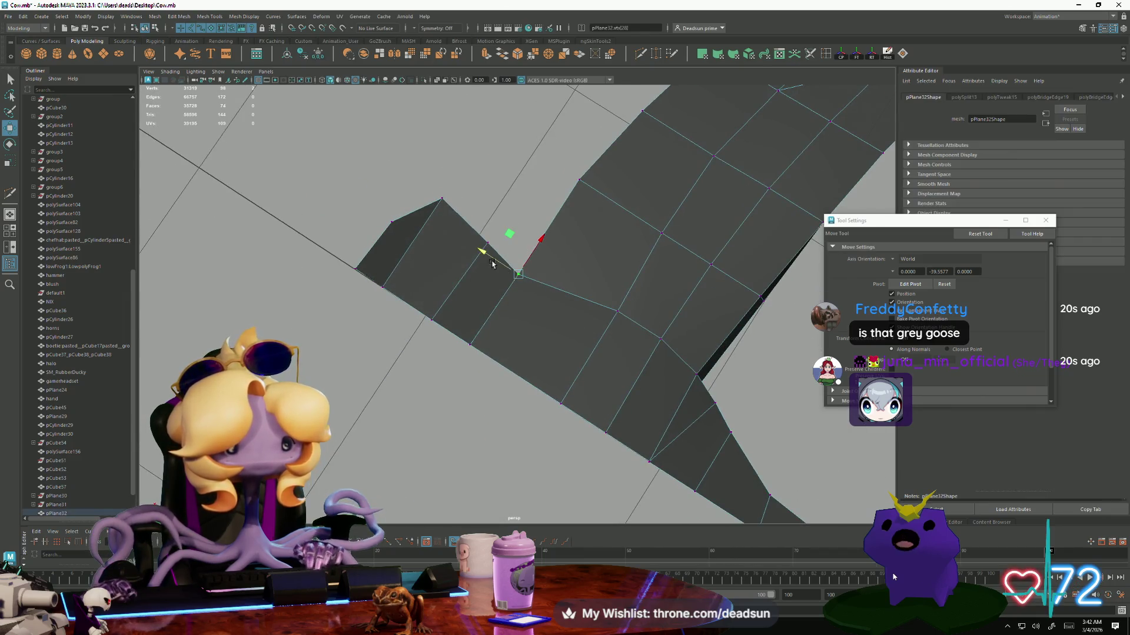
pyautogui.click(532, 55)
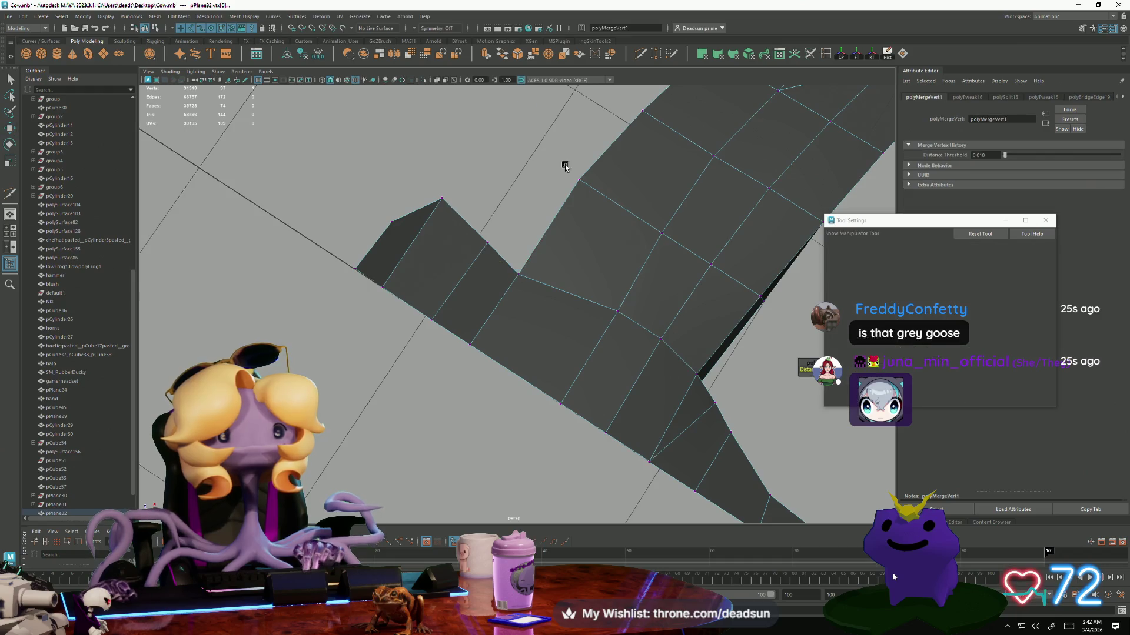
# Weld the first overlapping vertex pairs along pPlane32's top edge.
pyautogui.moveTo(564, 164); pyautogui.dragTo(609, 194)
pyautogui.press('g')
pyautogui.press('g')
pyautogui.keyDown('alt'); pyautogui.moveTo(670, 131); pyautogui.dragTo(573, 231); pyautogui.keyUp('alt')
pyautogui.press('g')
pyautogui.moveTo(706, 147); pyautogui.dragTo(759, 176)
pyautogui.press('g')
pyautogui.press('g')
pyautogui.moveTo(832, 187); pyautogui.dragTo(846, 209)
pyautogui.press('g')
pyautogui.press('g')
pyautogui.keyDown('alt'); pyautogui.moveTo(711, 383); pyautogui.dragTo(700, 311); pyautogui.keyUp('alt')
# Redo the undone merge and weld the remaining vertex groups across the wing.
pyautogui.hotkey('ctrl', 'z')
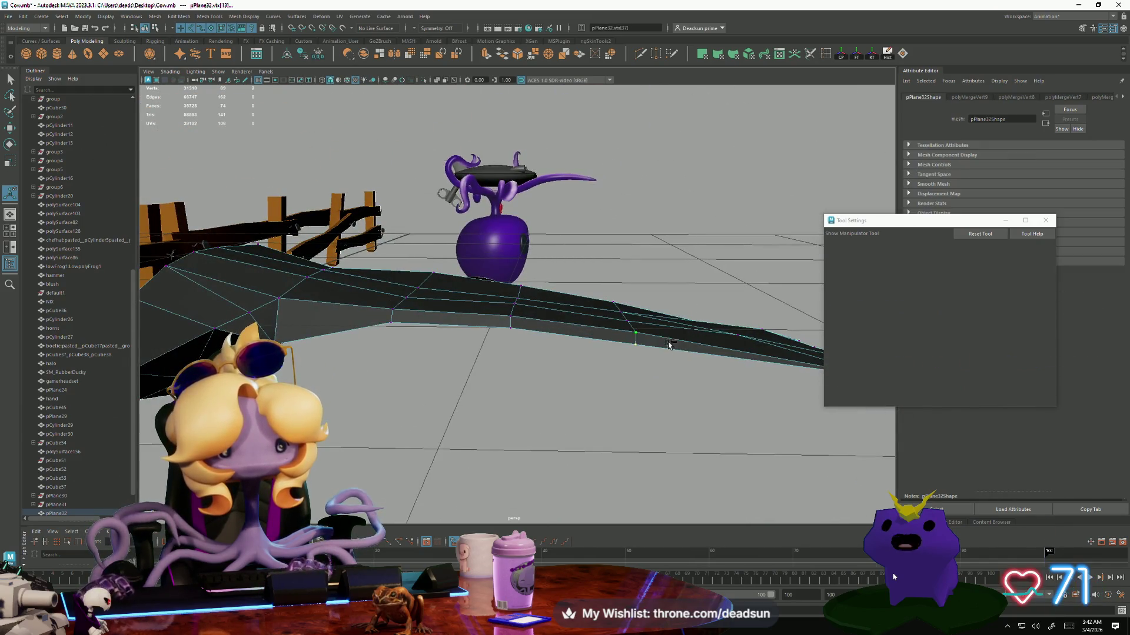
pyautogui.press('g')
pyautogui.press('g')
pyautogui.press('g')
pyautogui.press('g')
pyautogui.keyDown('alt'); pyautogui.moveTo(409, 364); pyautogui.dragTo(385, 380); pyautogui.keyUp('alt')
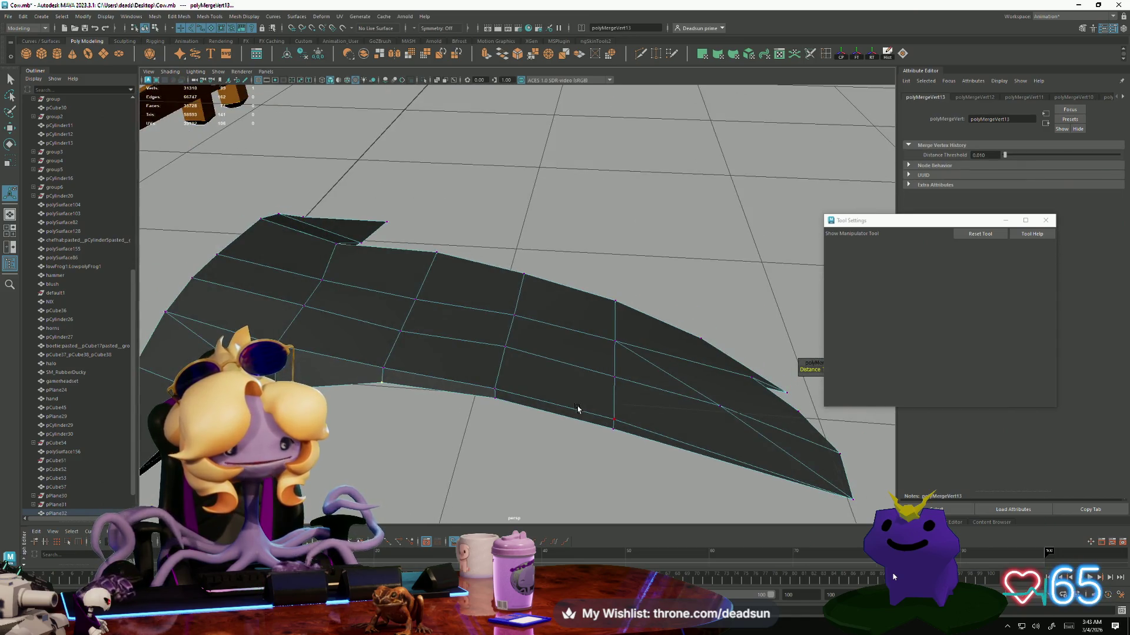
pyautogui.press('g')
pyautogui.press('g')
pyautogui.press('g')
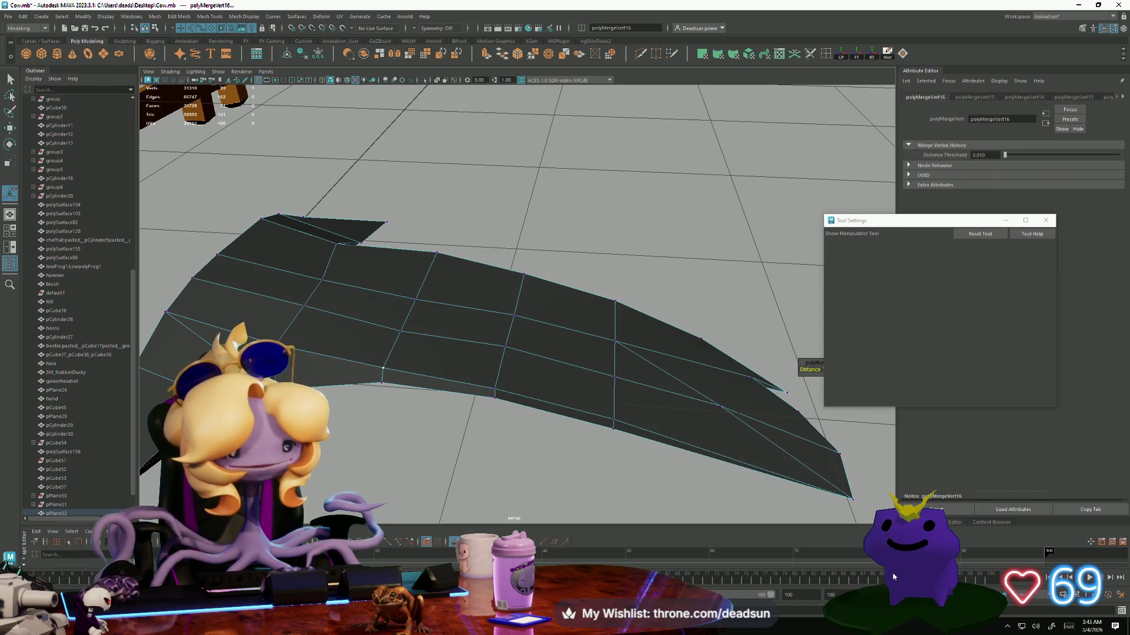
pyautogui.press('g')
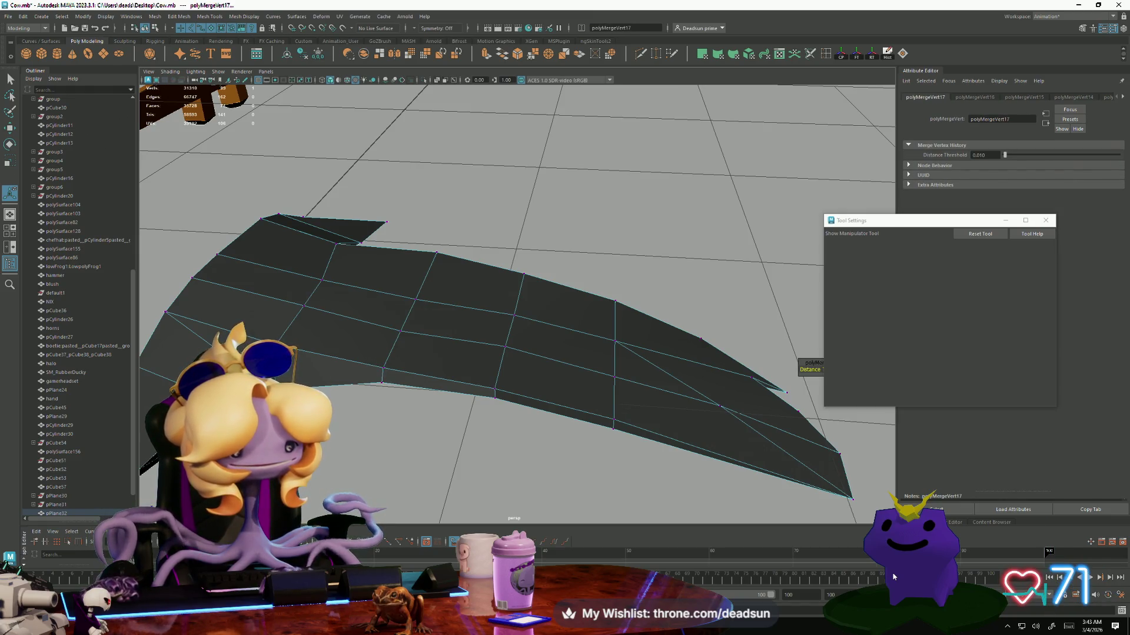
pyautogui.press('g')
pyautogui.press('g')
pyautogui.press('g')
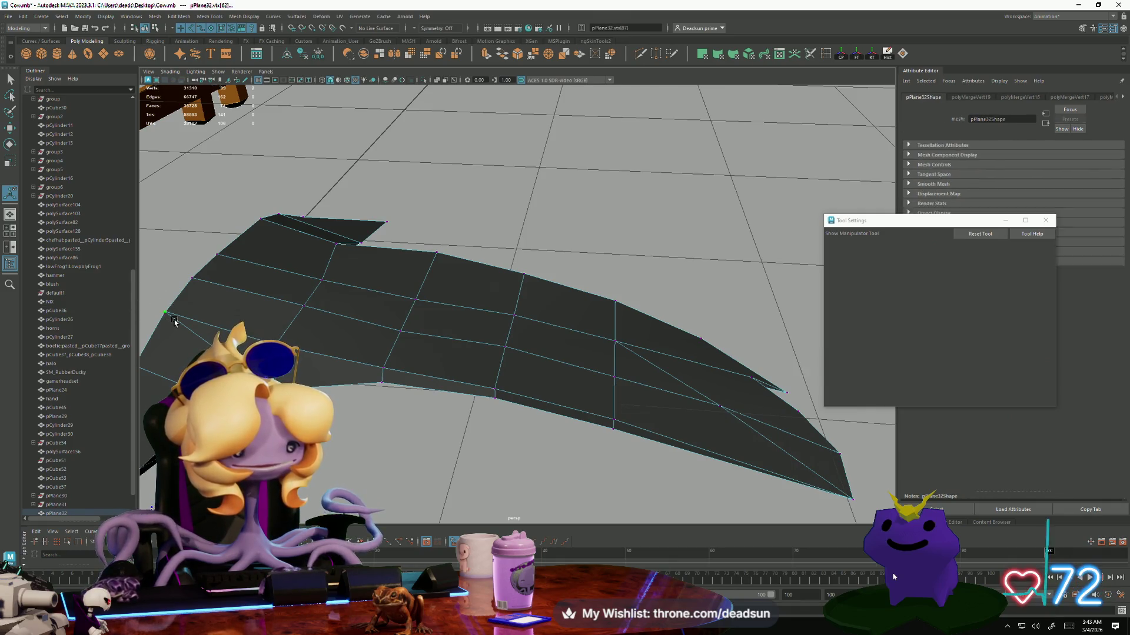
pyautogui.press('g')
pyautogui.press('g')
pyautogui.press('g')
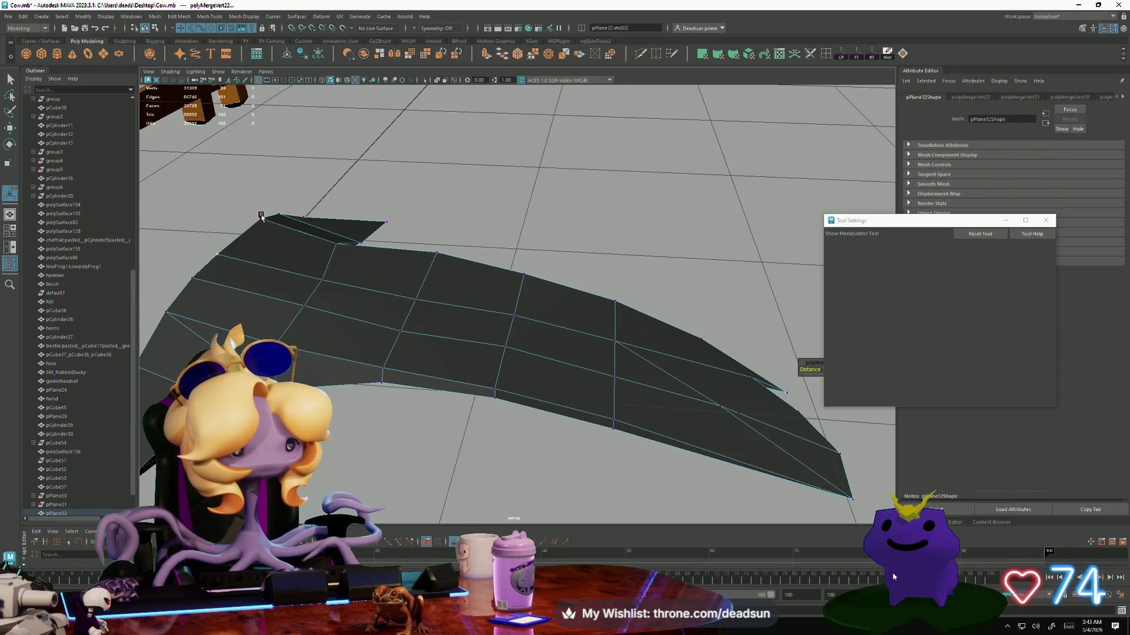
pyautogui.keyDown('alt'); pyautogui.moveTo(453, 241); pyautogui.dragTo(601, 281); pyautogui.keyUp('alt')
pyautogui.press('space')
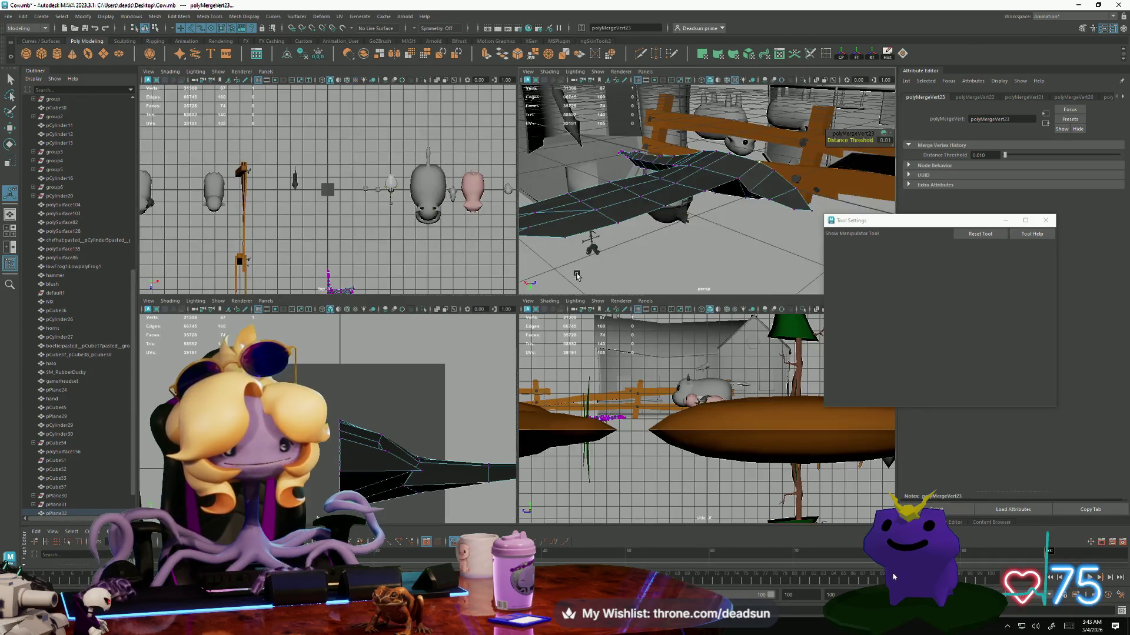
# Merge several more vertex groups on pPlane32, framing each selection.
pyautogui.press('space')
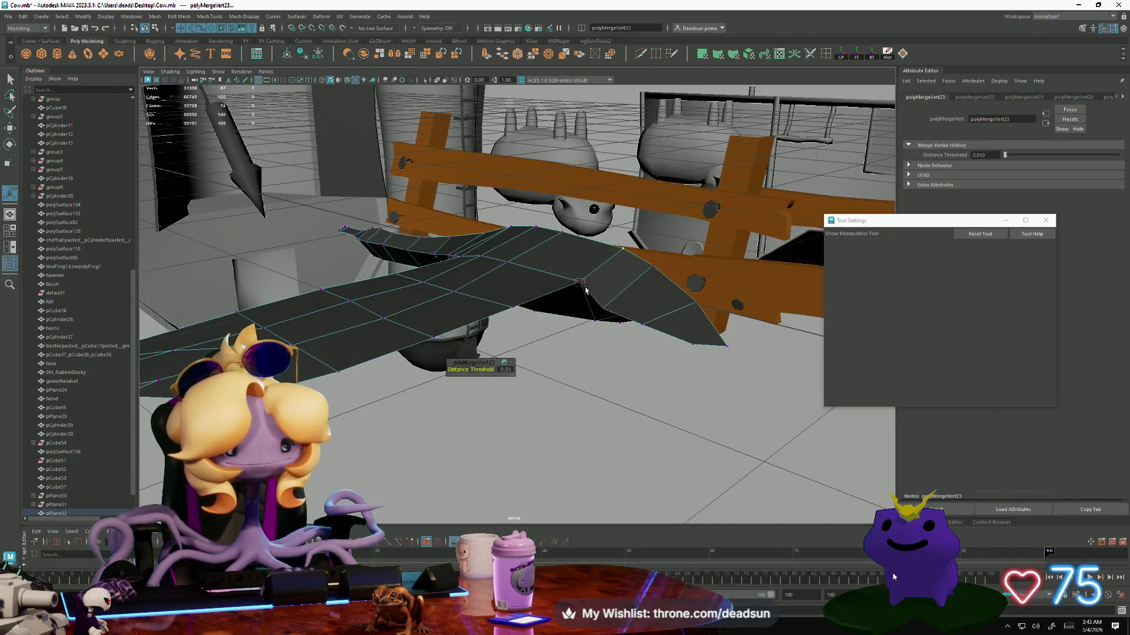
pyautogui.click(584, 288)
pyautogui.press('m')
pyautogui.press('f')
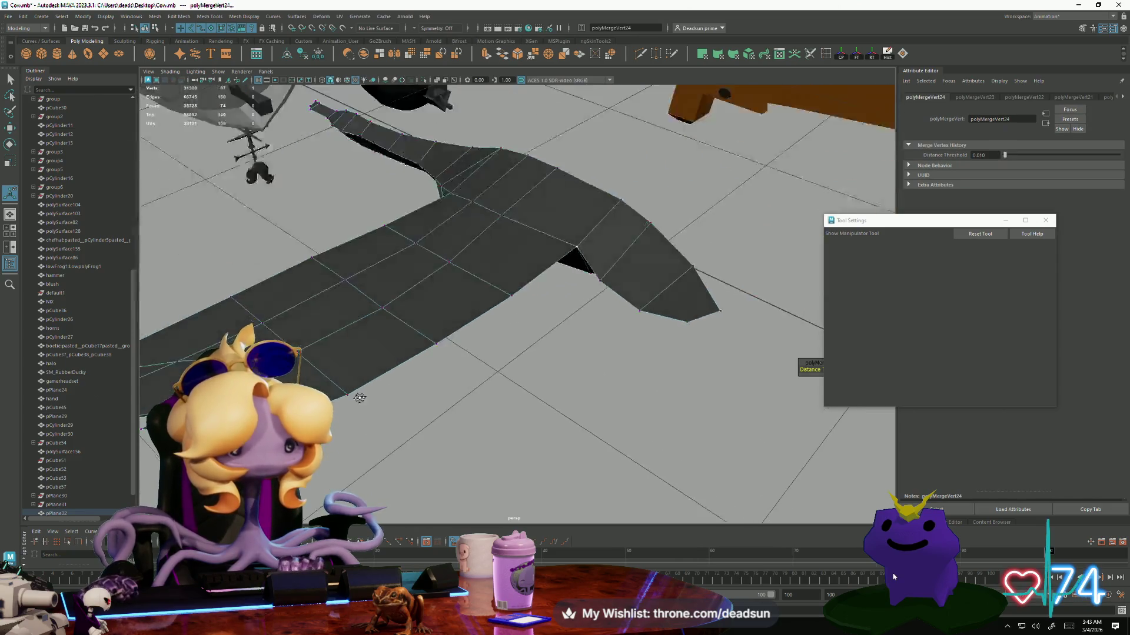
pyautogui.press('m')
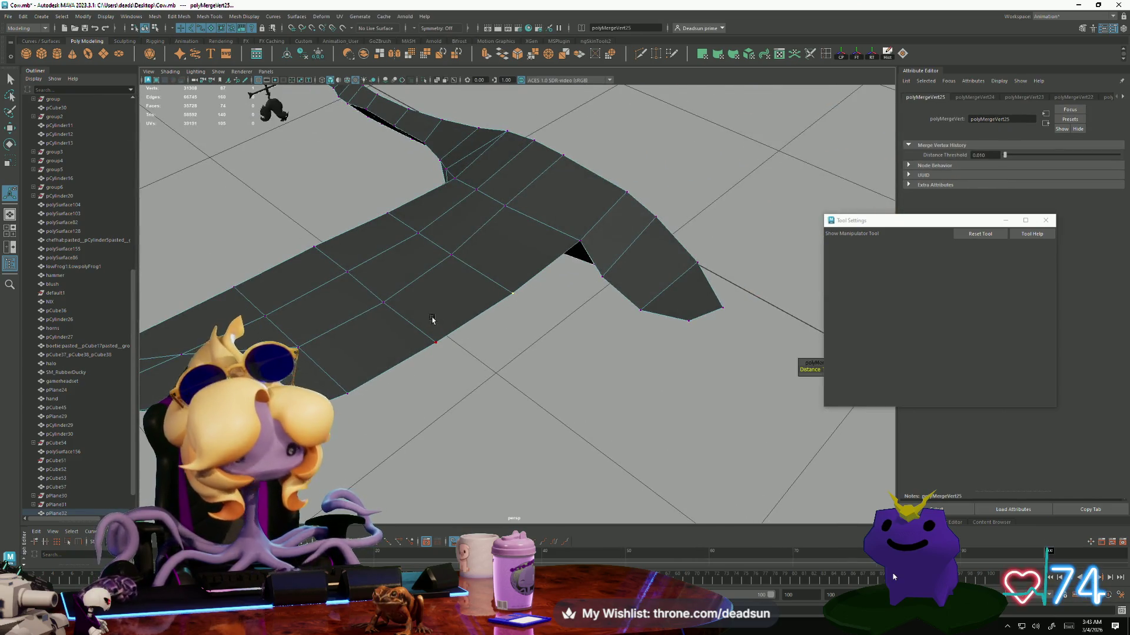
pyautogui.press('m')
pyautogui.press('m')
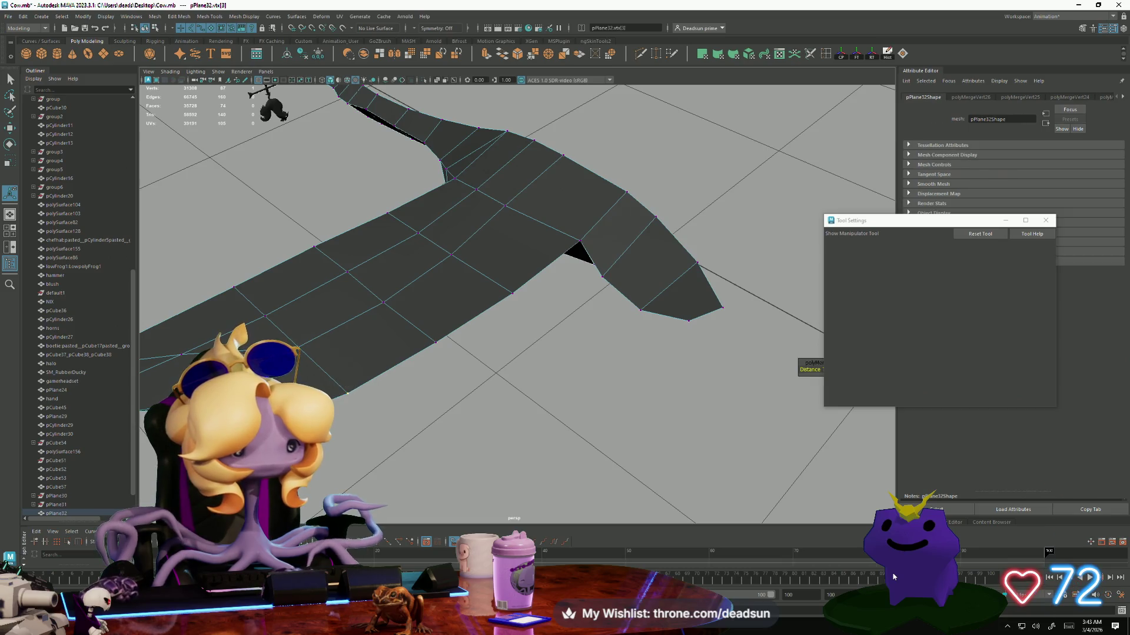
pyautogui.press('m')
pyautogui.press('f')
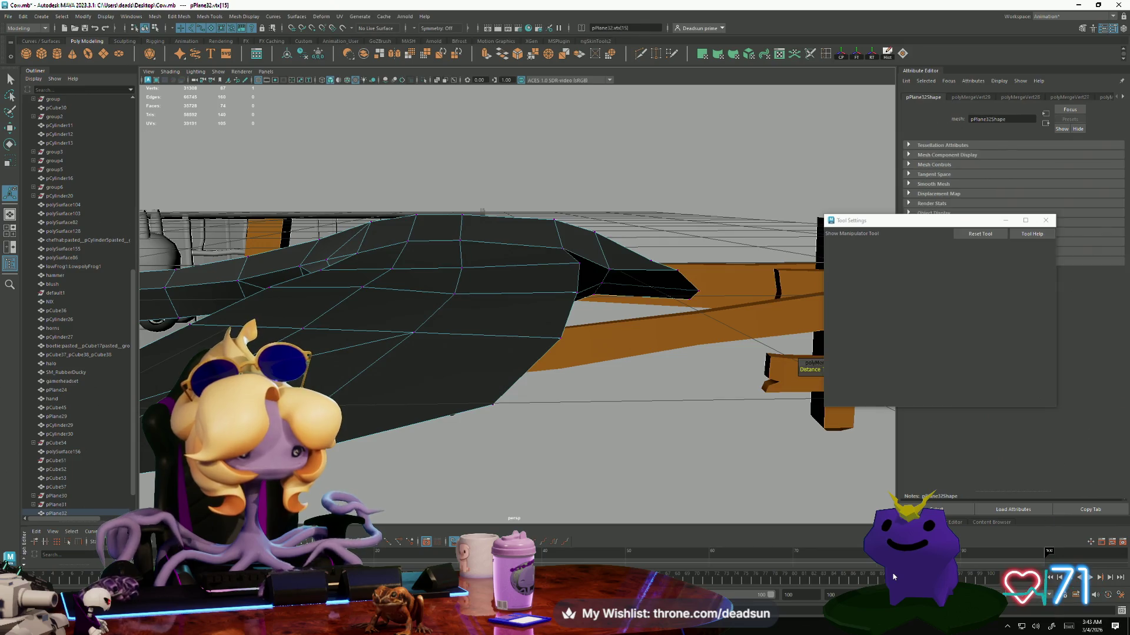
# Weld the wing-edge vertices, then deselect and inspect the continuous goose surface.
pyautogui.click(368, 468)
pyautogui.moveTo(366, 471)
pyautogui.keyDown('alt'); pyautogui.mouseDown()
pyautogui.moveTo(365, 436)
pyautogui.moveTo(383, 454)
pyautogui.moveTo(388, 437)
pyautogui.mouseUp(); pyautogui.keyUp('alt')
pyautogui.keyDown('shift'); pyautogui.moveTo(388, 437); pyautogui.dragTo(502, 404, button='right'); pyautogui.keyUp('shift')
pyautogui.moveTo(502, 403)
pyautogui.keyDown('alt'); pyautogui.mouseDown()
pyautogui.moveTo(332, 324)
pyautogui.moveTo(176, 319)
pyautogui.moveTo(197, 318)
pyautogui.mouseUp(); pyautogui.keyUp('alt')
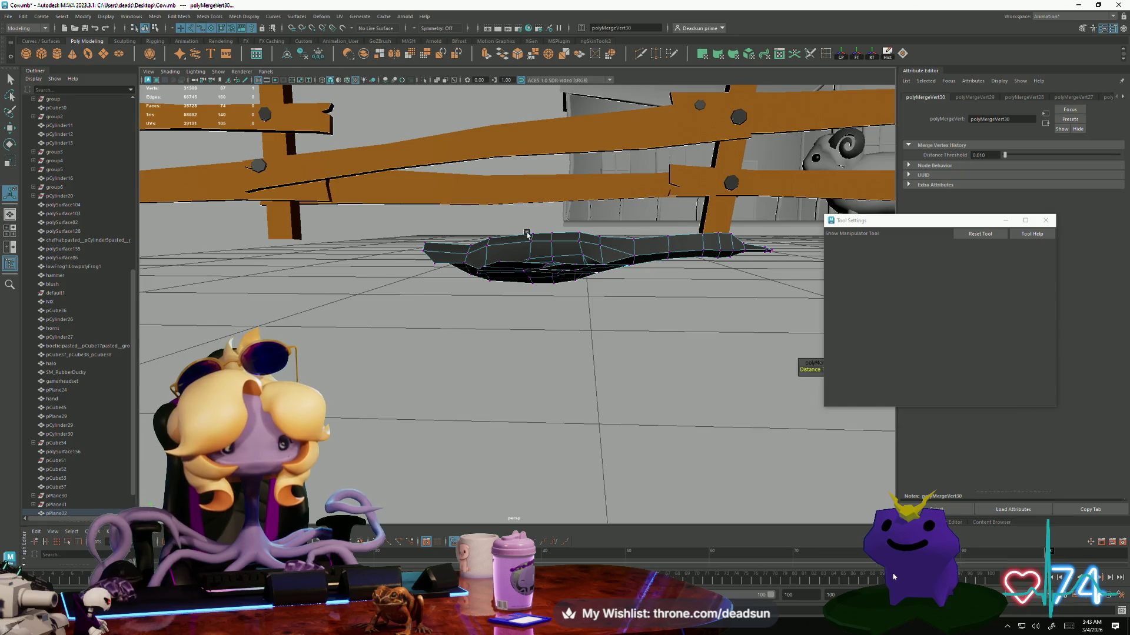
pyautogui.press('w')
pyautogui.click(542, 237)
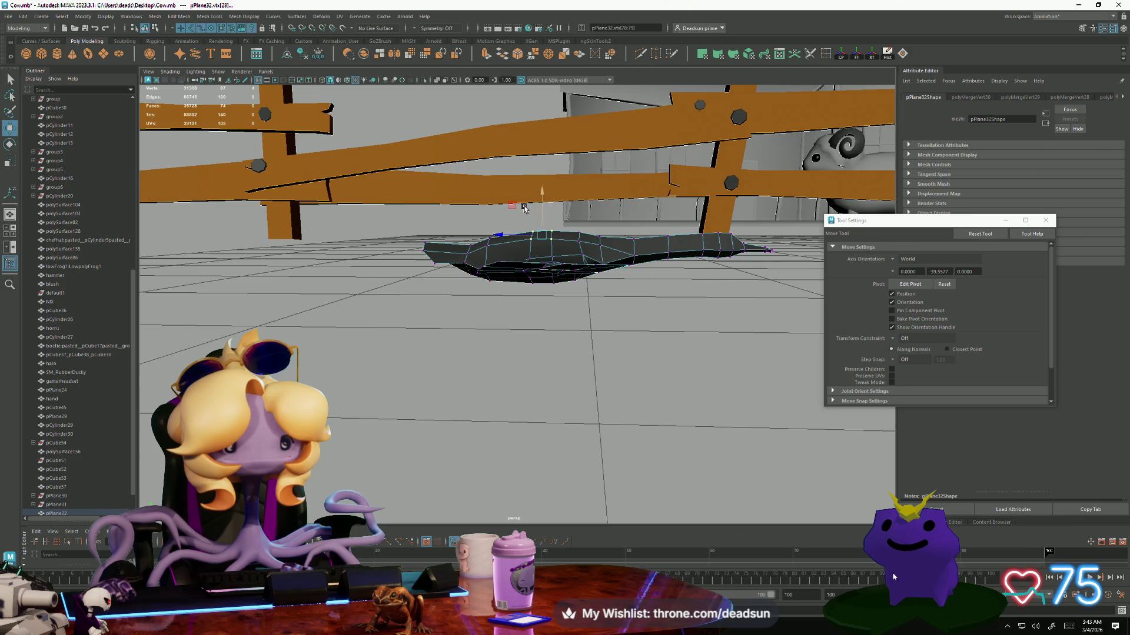
pyautogui.click(320, 361)
pyautogui.moveTo(497, 403)
pyautogui.keyDown('alt'); pyautogui.mouseDown()
pyautogui.moveTo(580, 444)
pyautogui.moveTo(436, 371)
pyautogui.moveTo(457, 345)
pyautogui.moveTo(443, 305)
pyautogui.moveTo(390, 334)
pyautogui.mouseUp(); pyautogui.keyUp('alt')
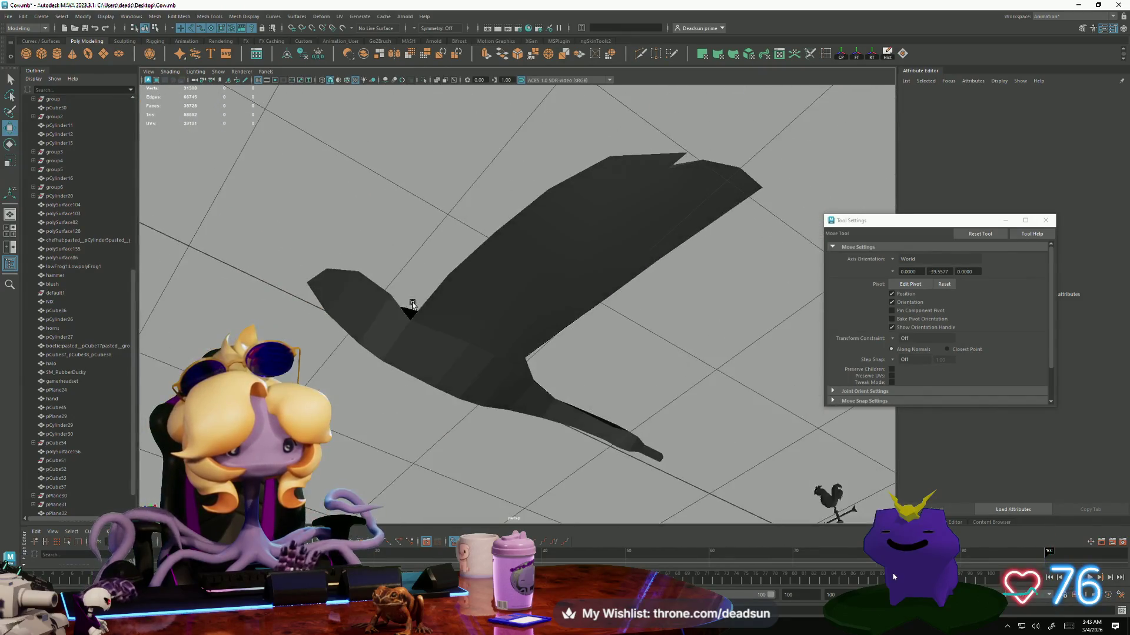
pyautogui.moveTo(390, 334)
pyautogui.mouseDown(button='right')
pyautogui.moveTo(391, 310)
pyautogui.moveTo(404, 353)
pyautogui.mouseUp(button='right')
pyautogui.moveTo(403, 353)
pyautogui.keyDown('alt'); pyautogui.mouseDown()
pyautogui.moveTo(509, 445)
pyautogui.moveTo(473, 383)
pyautogui.mouseUp(); pyautogui.keyUp('alt')
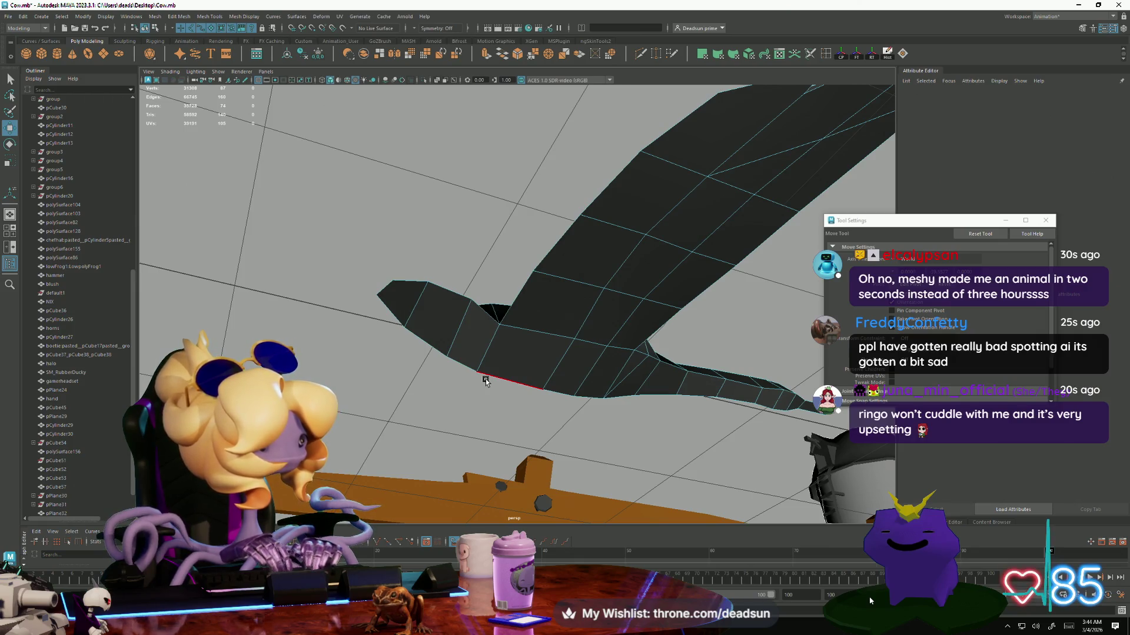
# Select the wing mesh and begin a Multi-Cut line across a lower wing face.
pyautogui.moveTo(486, 381)
pyautogui.keyDown('alt'); pyautogui.mouseDown()
pyautogui.moveTo(537, 335)
pyautogui.moveTo(454, 331)
pyautogui.moveTo(448, 285)
pyautogui.mouseUp(); pyautogui.keyUp('alt')
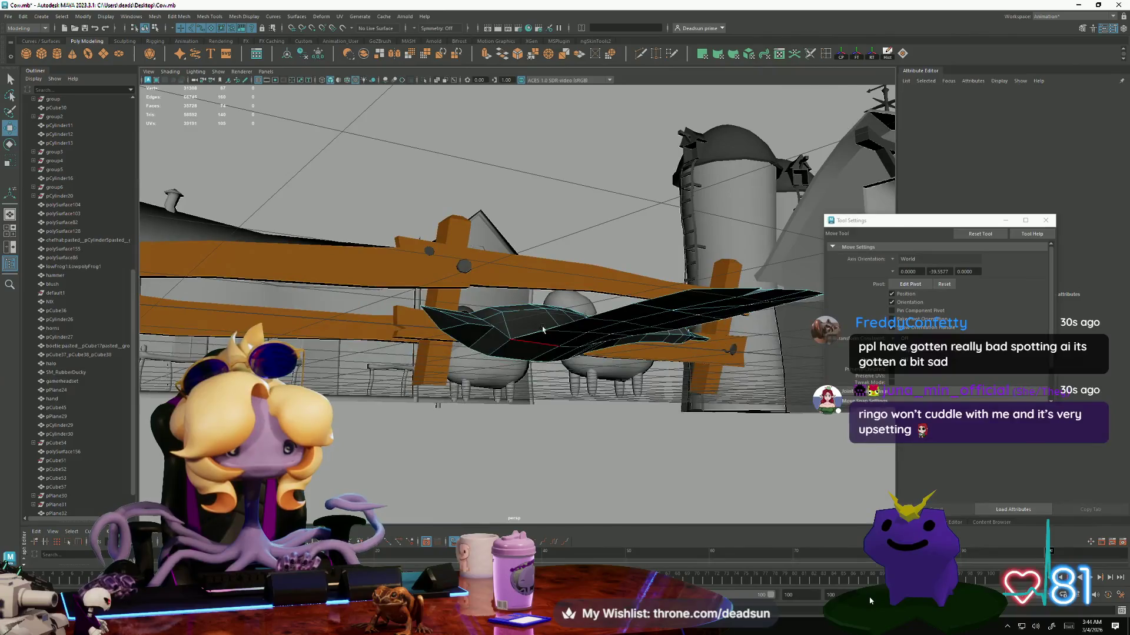
pyautogui.moveTo(532, 333); pyautogui.dragTo(498, 333, button='right')
pyautogui.click(511, 339)
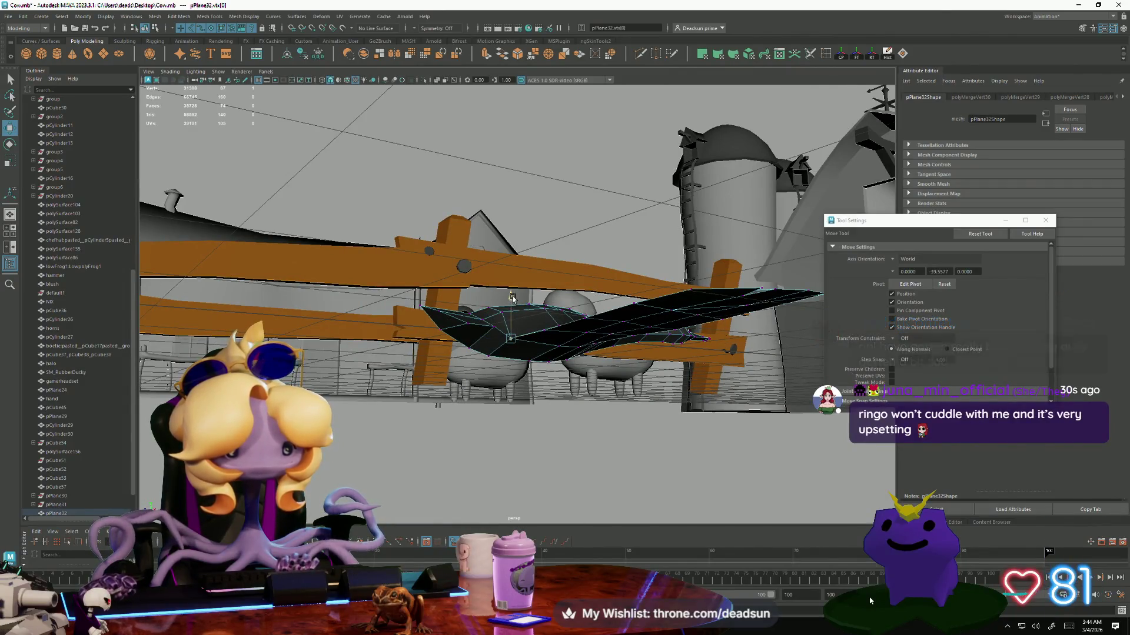
pyautogui.moveTo(507, 309)
pyautogui.keyDown('alt'); pyautogui.mouseDown()
pyautogui.moveTo(533, 353)
pyautogui.moveTo(557, 357)
pyautogui.moveTo(466, 348)
pyautogui.moveTo(479, 317)
pyautogui.moveTo(526, 321)
pyautogui.mouseUp(); pyautogui.keyUp('alt')
pyautogui.click(580, 259)
pyautogui.moveTo(580, 259)
pyautogui.keyDown('alt'); pyautogui.mouseDown()
pyautogui.moveTo(416, 282)
pyautogui.moveTo(588, 382)
pyautogui.mouseUp(); pyautogui.keyUp('alt')
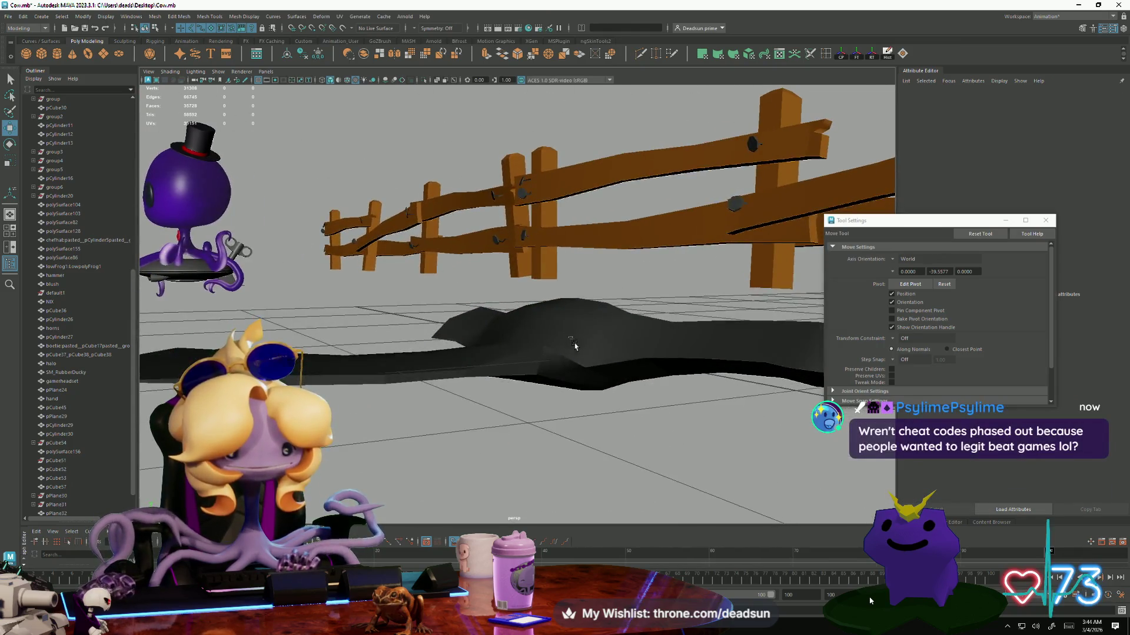
pyautogui.click(647, 412)
pyautogui.moveTo(647, 412)
pyautogui.keyDown('alt'); pyautogui.mouseDown()
pyautogui.moveTo(703, 441)
pyautogui.moveTo(469, 406)
pyautogui.moveTo(482, 412)
pyautogui.mouseUp(); pyautogui.keyUp('alt')
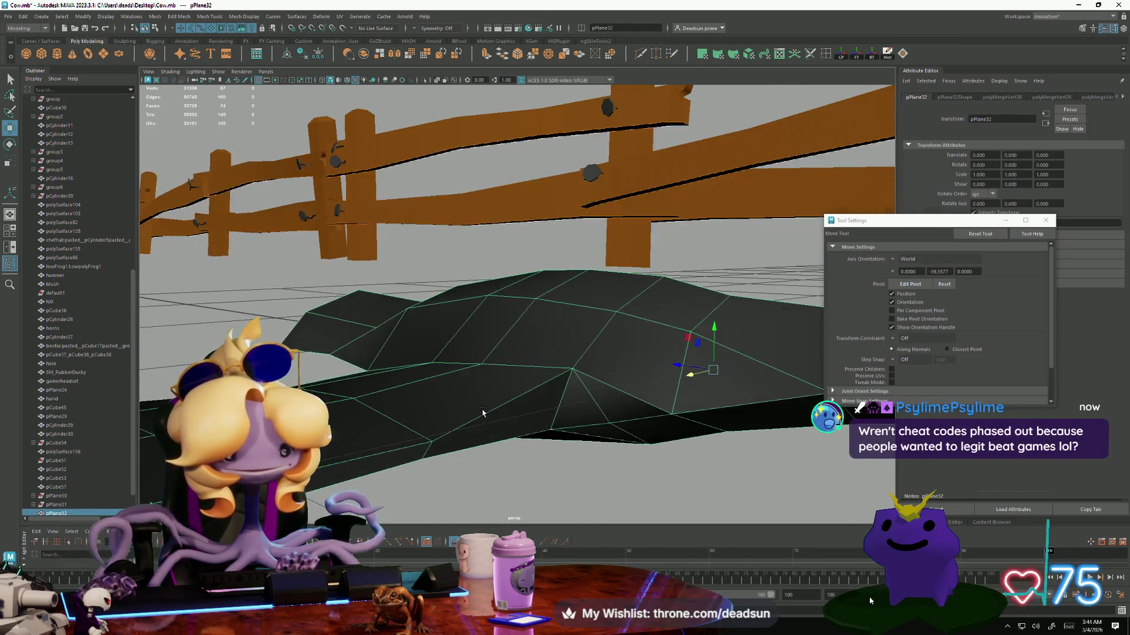
pyautogui.keyDown('shift'); pyautogui.moveTo(587, 235); pyautogui.dragTo(547, 277, button='right'); pyautogui.keyUp('shift')
pyautogui.click(431, 441)
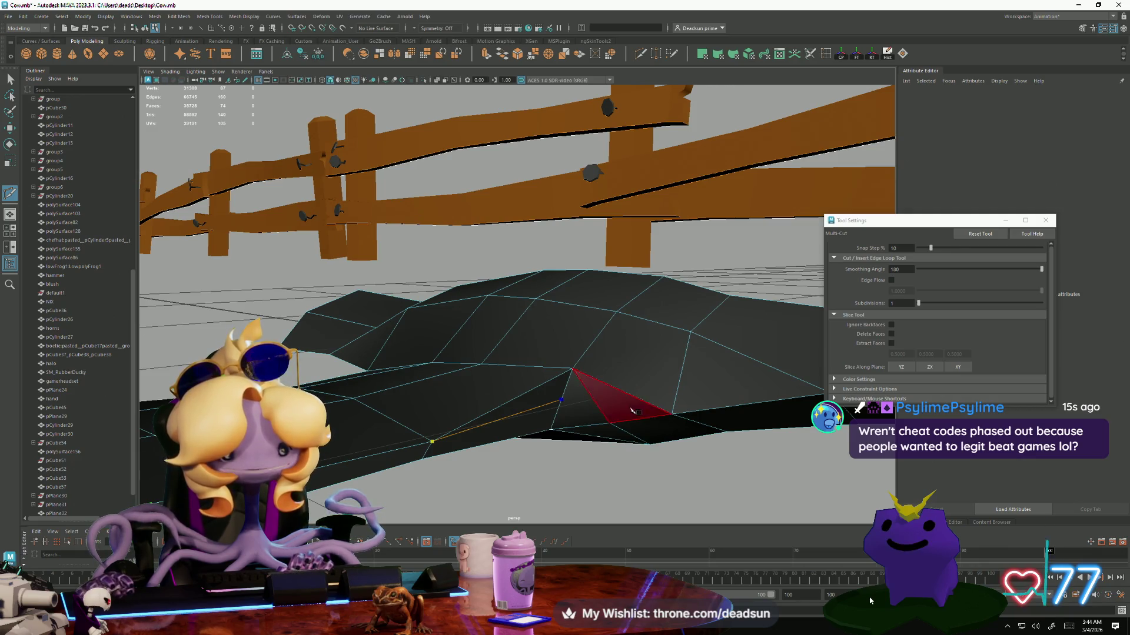
# Commit the Multi-Cut and pull vertex vtx[87] down to bend the wing edge.
pyautogui.press('Return')
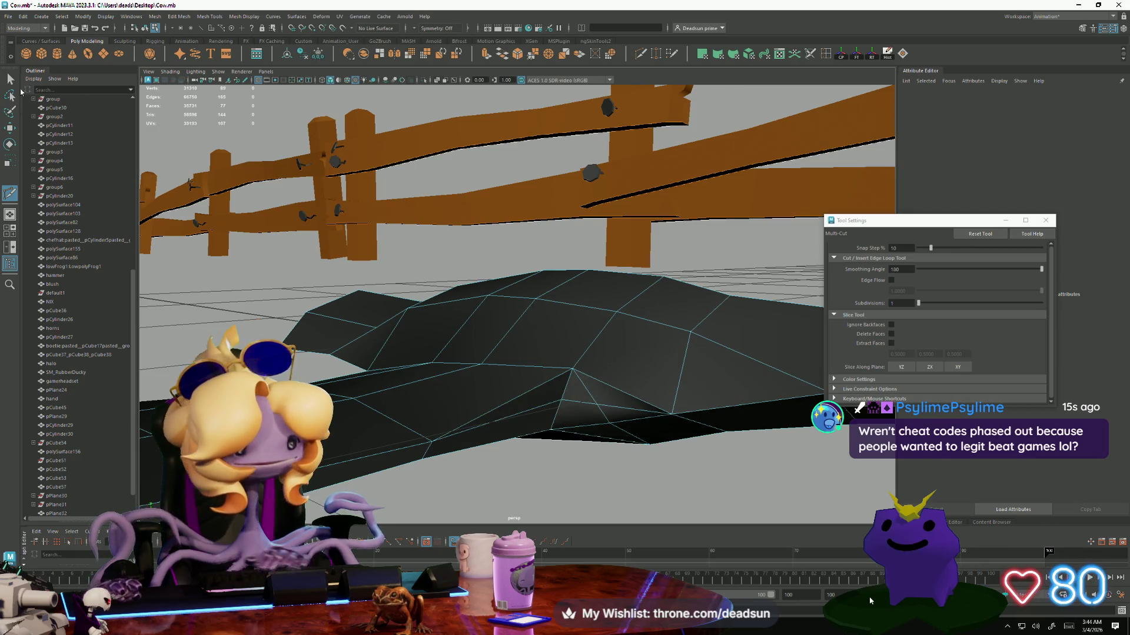
pyautogui.press('q')
pyautogui.press('F9')
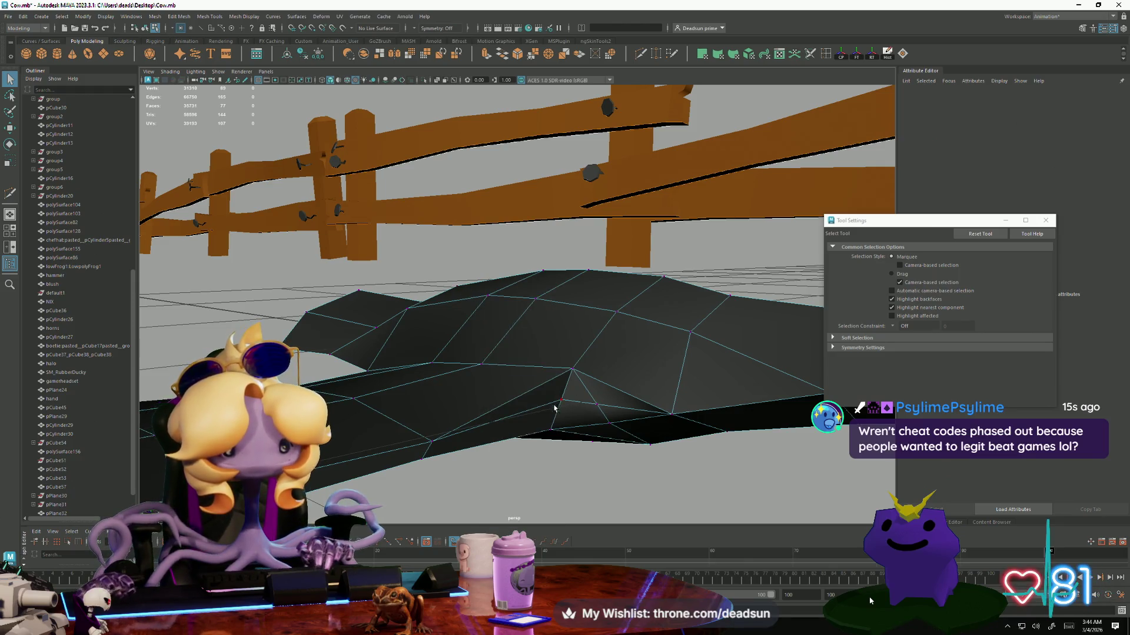
pyautogui.click(553, 407)
pyautogui.press('f')
pyautogui.keyDown('alt'); pyautogui.moveTo(563, 469); pyautogui.dragTo(537, 396); pyautogui.keyUp('alt')
pyautogui.press('w')
pyautogui.moveTo(518, 268)
pyautogui.mouseDown()
pyautogui.moveTo(475, 351)
pyautogui.moveTo(487, 291)
pyautogui.moveTo(535, 298)
pyautogui.moveTo(534, 396)
pyautogui.moveTo(433, 352)
pyautogui.moveTo(447, 323)
pyautogui.moveTo(465, 345)
pyautogui.mouseUp()
# Delete edge e[161] and the leftover stray vertices.
pyautogui.click(485, 337)
pyautogui.moveTo(464, 345)
pyautogui.keyDown('alt'); pyautogui.mouseDown(button='right')
pyautogui.moveTo(646, 381)
pyautogui.moveTo(645, 323)
pyautogui.mouseUp(button='right'); pyautogui.keyUp('alt')
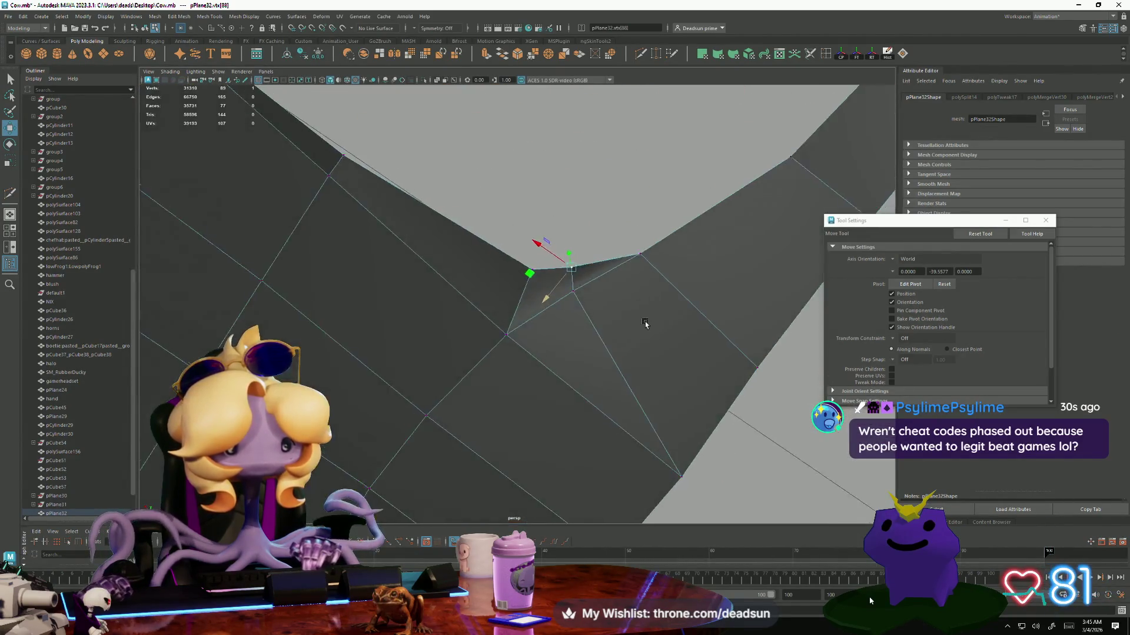
pyautogui.keyDown('alt'); pyautogui.moveTo(645, 323); pyautogui.dragTo(583, 345); pyautogui.keyUp('alt')
pyautogui.press('F10')
pyautogui.click(580, 344)
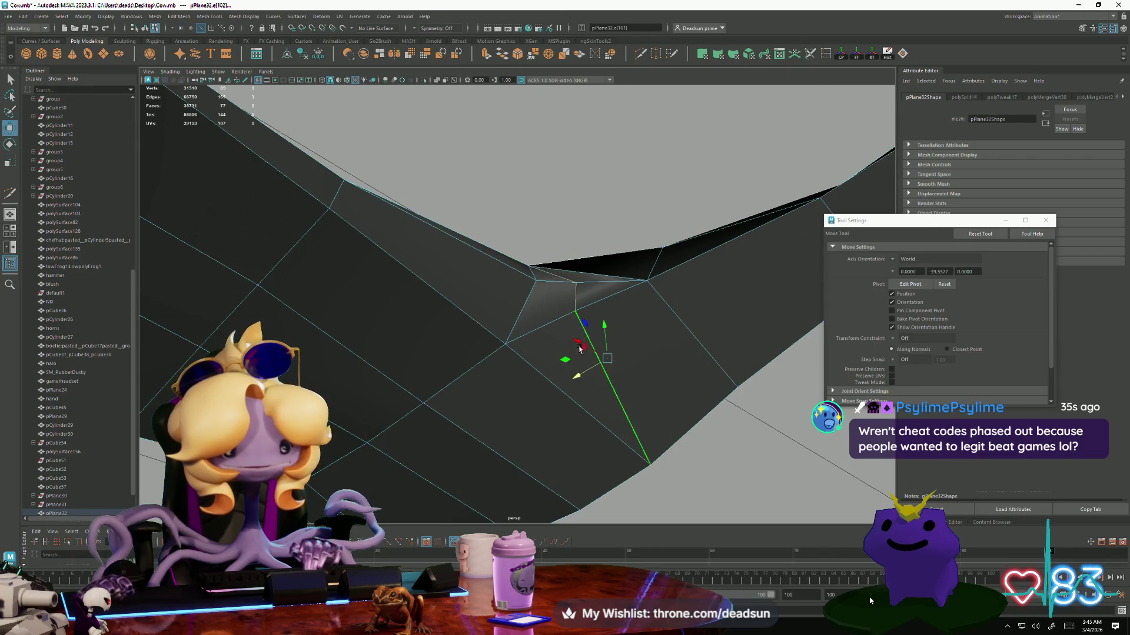
pyautogui.press('Delete')
pyautogui.moveTo(442, 191)
pyautogui.mouseDown()
pyautogui.moveTo(661, 454)
pyautogui.moveTo(639, 430)
pyautogui.mouseUp()
pyautogui.press('Delete')
pyautogui.moveTo(584, 396)
pyautogui.keyDown('alt'); pyautogui.mouseDown()
pyautogui.moveTo(391, 340)
pyautogui.moveTo(482, 421)
pyautogui.moveTo(431, 439)
pyautogui.moveTo(386, 386)
pyautogui.moveTo(454, 408)
pyautogui.moveTo(424, 444)
pyautogui.moveTo(404, 423)
pyautogui.moveTo(479, 396)
pyautogui.moveTo(479, 353)
pyautogui.moveTo(425, 425)
pyautogui.moveTo(486, 365)
pyautogui.moveTo(530, 383)
pyautogui.moveTo(368, 371)
pyautogui.moveTo(439, 381)
pyautogui.moveTo(429, 371)
pyautogui.moveTo(587, 371)
pyautogui.moveTo(481, 269)
pyautogui.mouseUp(); pyautogui.keyUp('alt')
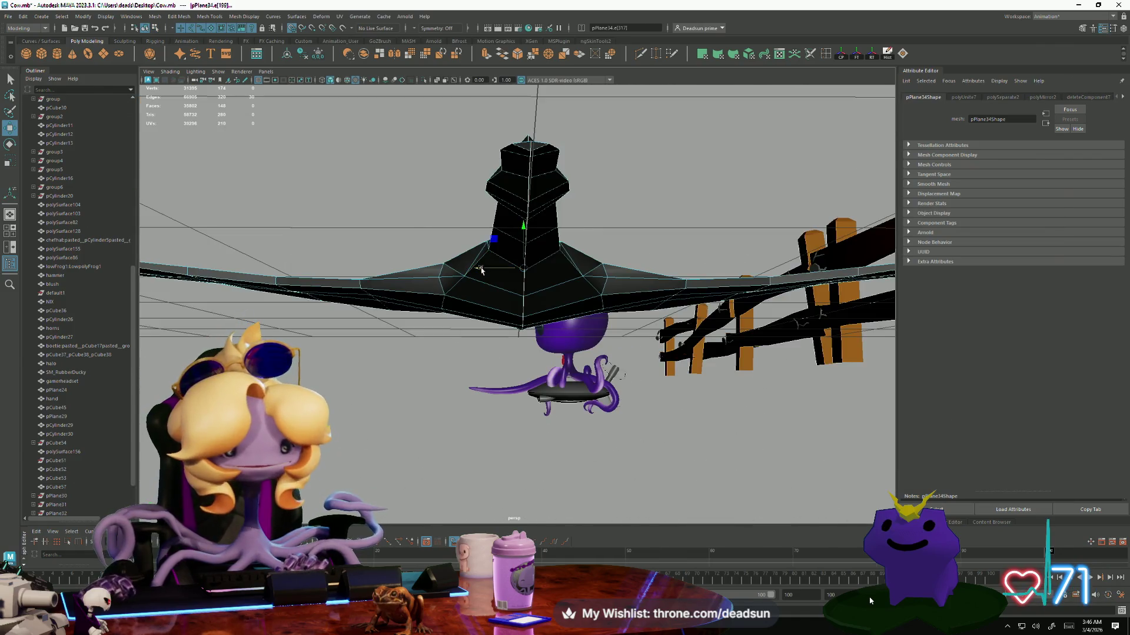
pyautogui.moveTo(584, 273)
pyautogui.keyDown('alt'); pyautogui.mouseDown()
pyautogui.moveTo(502, 352)
pyautogui.moveTo(491, 320)
pyautogui.moveTo(506, 276)
pyautogui.moveTo(373, 345)
pyautogui.moveTo(424, 373)
pyautogui.moveTo(430, 351)
pyautogui.moveTo(327, 348)
pyautogui.moveTo(412, 295)
pyautogui.moveTo(507, 355)
pyautogui.mouseUp(); pyautogui.keyUp('alt')
pyautogui.click(373, 346)
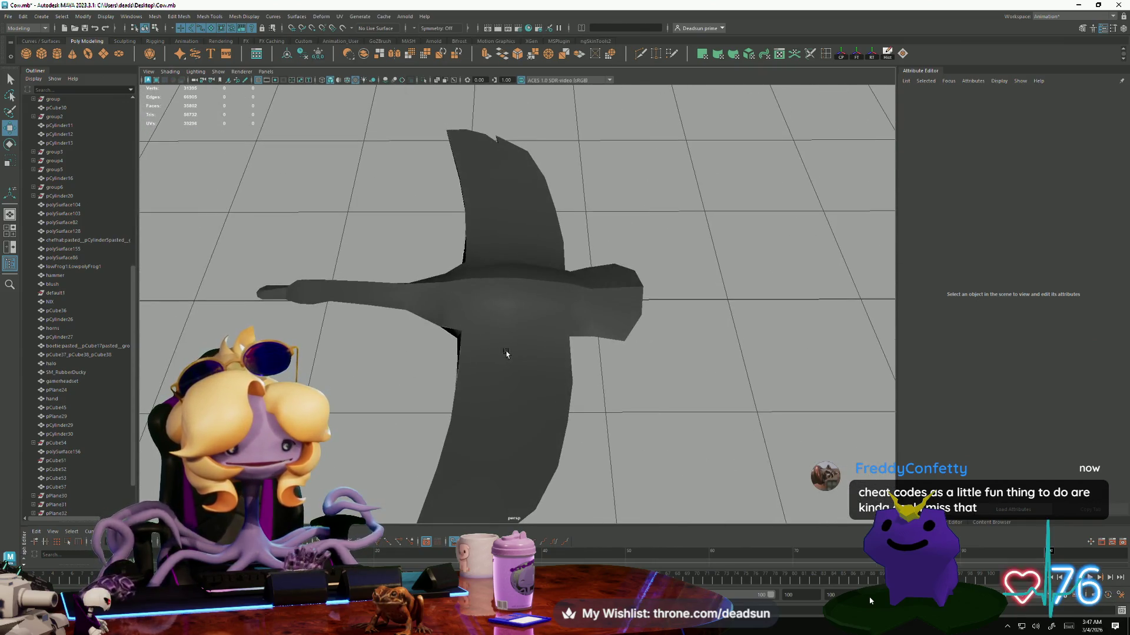
pyautogui.click(523, 246)
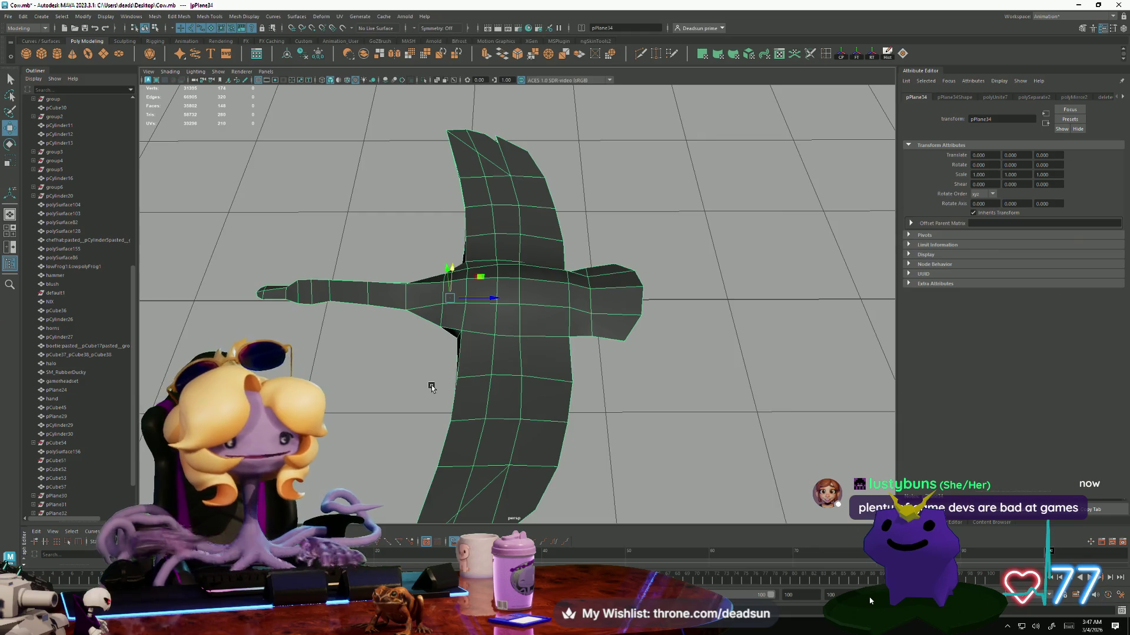
pyautogui.moveTo(505, 323)
pyautogui.keyDown('alt'); pyautogui.mouseDown()
pyautogui.moveTo(544, 355)
pyautogui.moveTo(453, 324)
pyautogui.moveTo(456, 383)
pyautogui.moveTo(492, 399)
pyautogui.moveTo(496, 304)
pyautogui.mouseUp(); pyautogui.keyUp('alt')
# Select all the goose's vertices and merge them at a 0.010 distance threshold.
pyautogui.click(496, 303)
pyautogui.rightClick(406, 354)
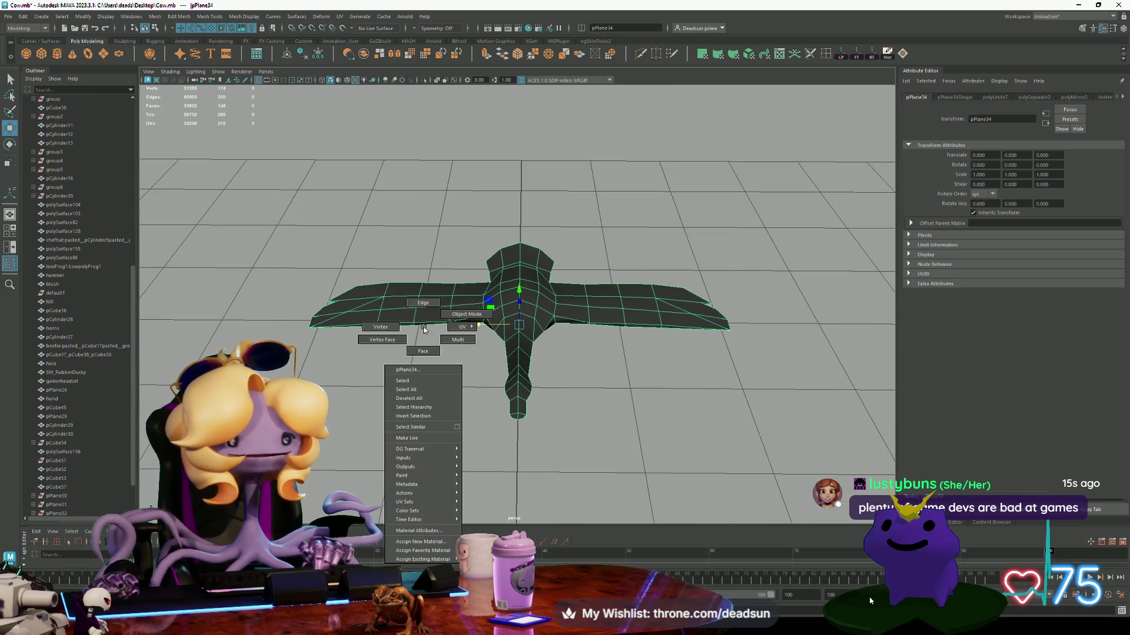
pyautogui.moveTo(412, 347)
pyautogui.mouseDown(button='right')
pyautogui.moveTo(395, 329)
pyautogui.moveTo(399, 275)
pyautogui.mouseUp(button='right')
pyautogui.moveTo(399, 276)
pyautogui.mouseDown()
pyautogui.moveTo(789, 456)
pyautogui.moveTo(600, 429)
pyautogui.moveTo(529, 306)
pyautogui.mouseUp()
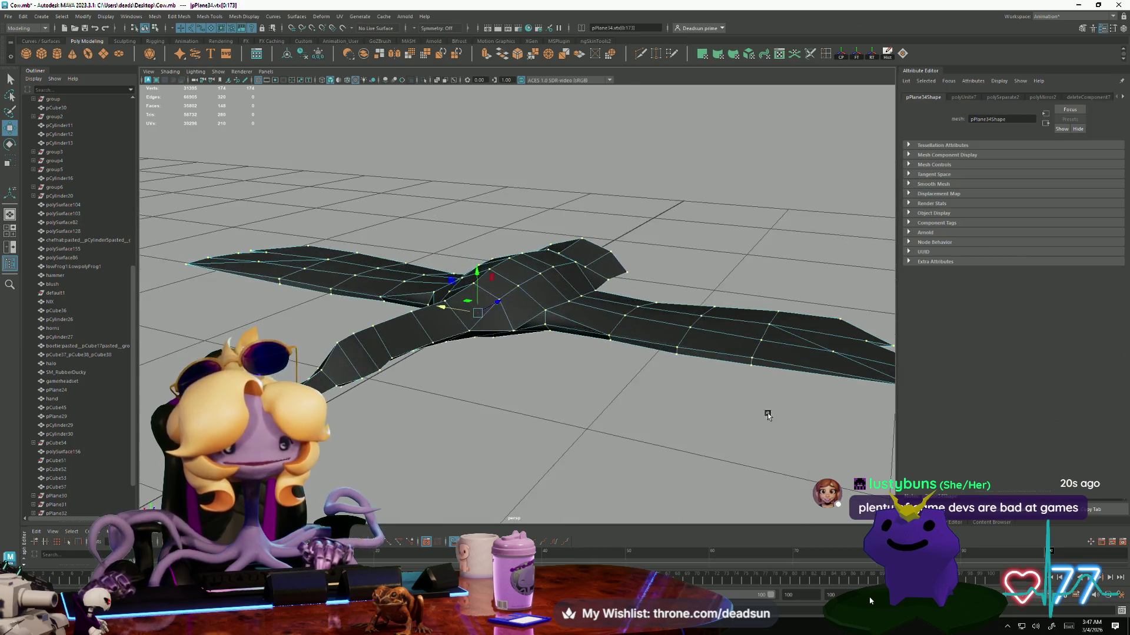
pyautogui.click(532, 55)
# Box-select a vertex group to adjust, then deselect and review the whole goose.
pyautogui.moveTo(447, 277)
pyautogui.keyDown('alt'); pyautogui.mouseDown()
pyautogui.moveTo(363, 257)
pyautogui.moveTo(429, 303)
pyautogui.mouseUp(); pyautogui.keyUp('alt')
pyautogui.moveTo(429, 302); pyautogui.dragTo(287, 289, button='right')
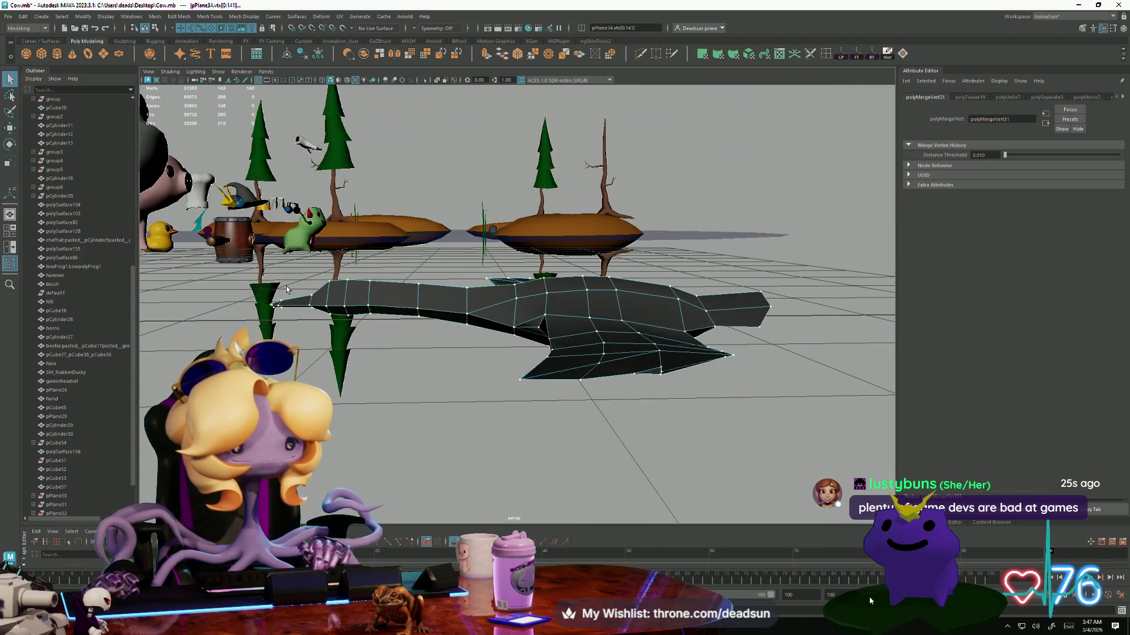
pyautogui.keyDown('alt'); pyautogui.moveTo(287, 288); pyautogui.dragTo(283, 291); pyautogui.keyUp('alt')
pyautogui.moveTo(467, 371); pyautogui.dragTo(441, 294)
pyautogui.press('w')
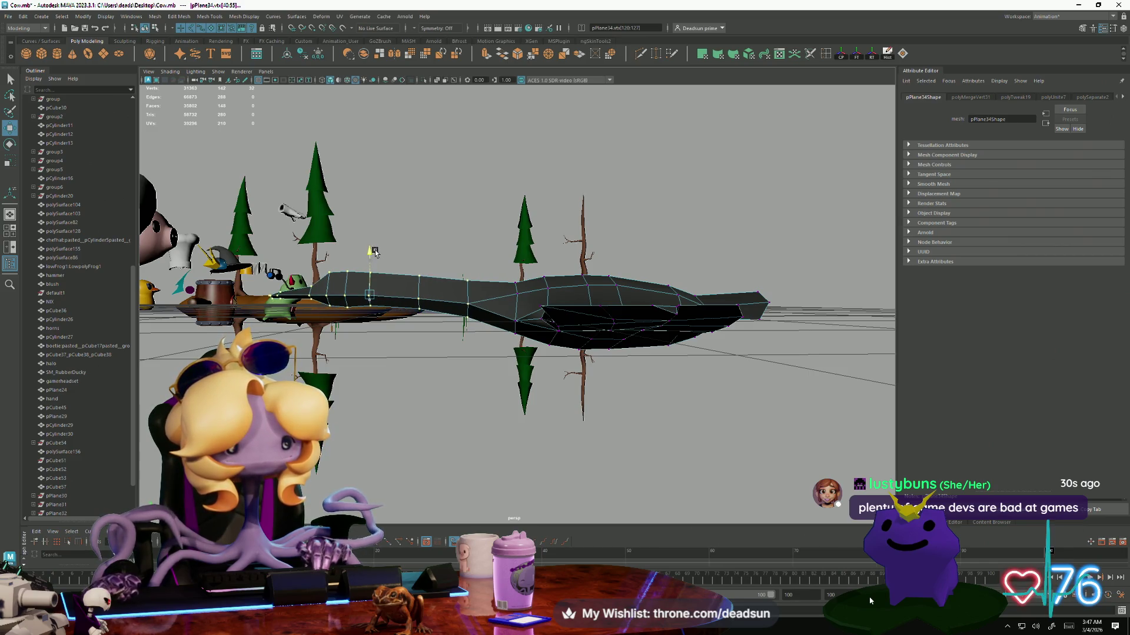
pyautogui.keyDown('alt'); pyautogui.moveTo(370, 279); pyautogui.dragTo(547, 447); pyautogui.keyUp('alt')
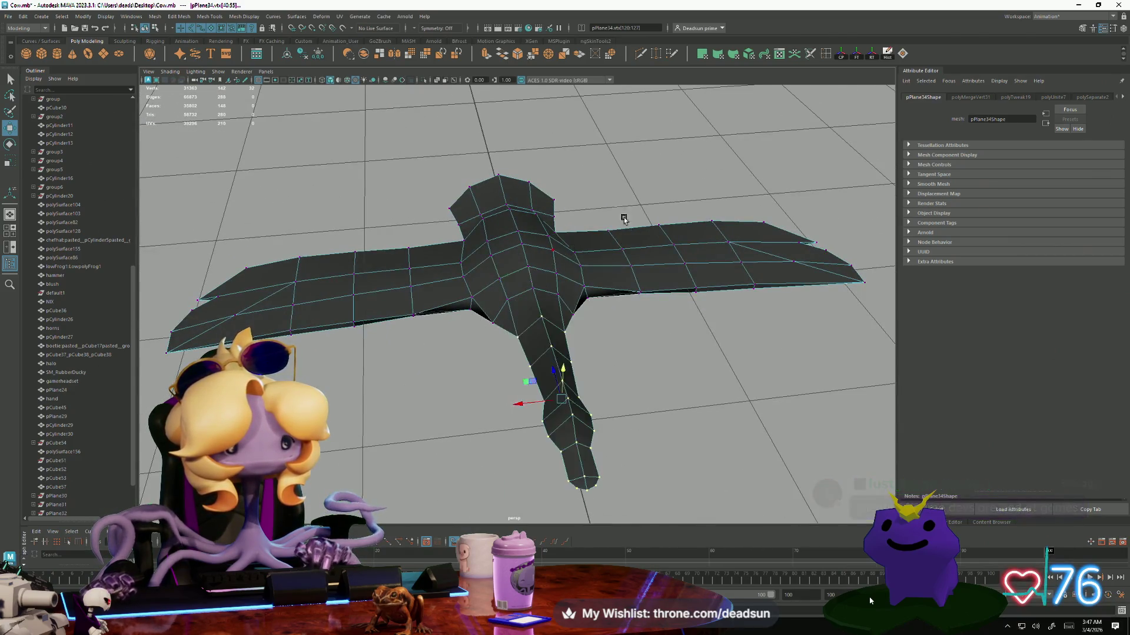
pyautogui.click(553, 465)
pyautogui.keyDown('alt'); pyautogui.moveTo(141, 257); pyautogui.dragTo(455, 357); pyautogui.keyUp('alt')
# Frame and select the goose mesh pPlane34 from a lower angle.
pyautogui.press('f')
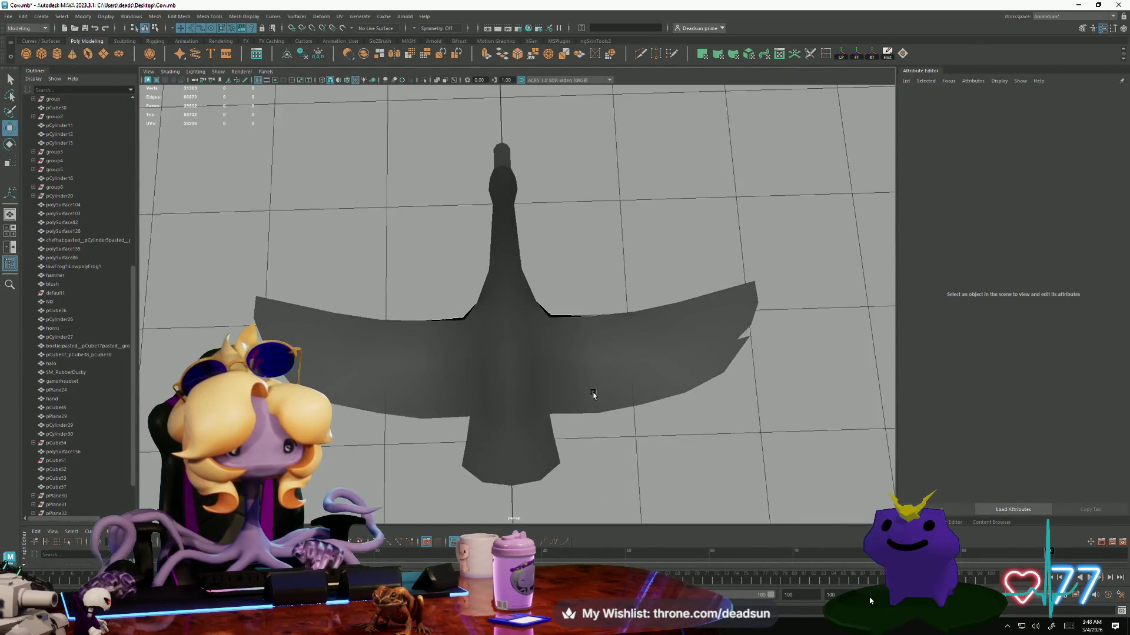
pyautogui.click(555, 405)
pyautogui.keyDown('alt'); pyautogui.moveTo(555, 405); pyautogui.dragTo(298, 279); pyautogui.keyUp('alt')
pyautogui.press('F9')
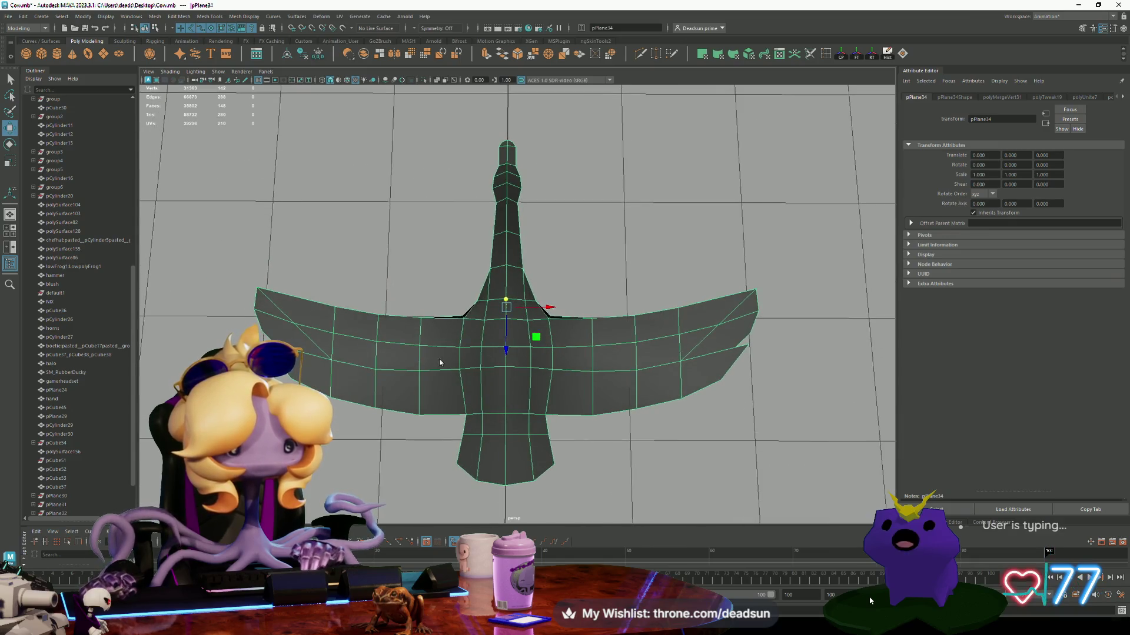
pyautogui.moveTo(509, 377); pyautogui.dragTo(647, 378, button='right')
pyautogui.moveTo(648, 378)
pyautogui.keyDown('alt'); pyautogui.mouseDown()
pyautogui.moveTo(440, 349)
pyautogui.moveTo(535, 386)
pyautogui.moveTo(490, 382)
pyautogui.moveTo(512, 370)
pyautogui.moveTo(492, 378)
pyautogui.moveTo(517, 320)
pyautogui.mouseUp(); pyautogui.keyUp('alt')
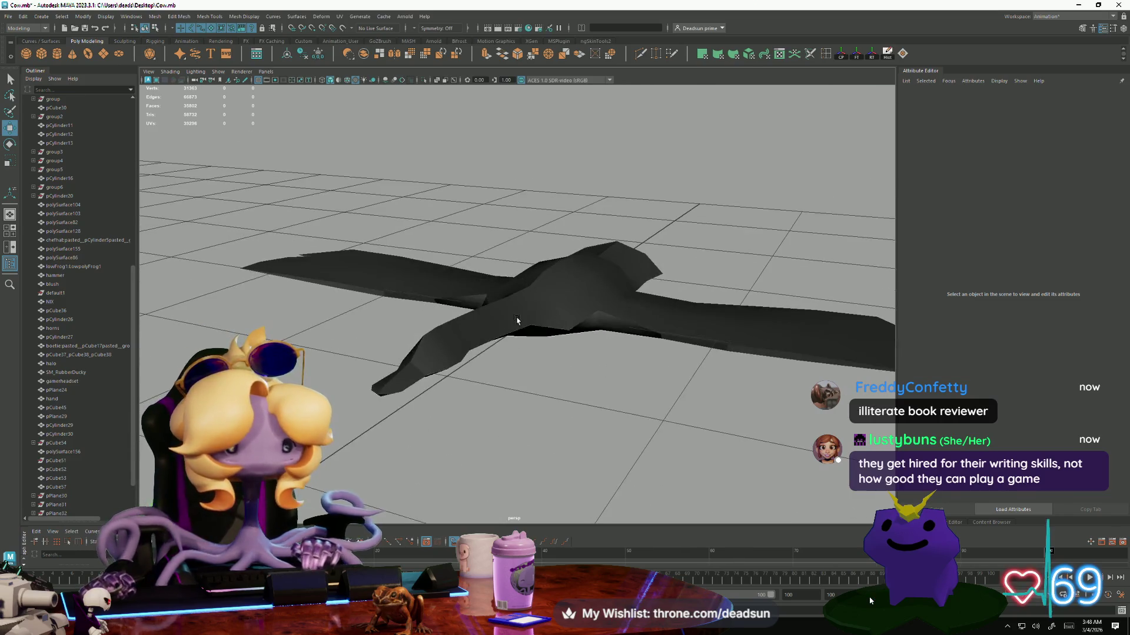
pyautogui.click(518, 320)
pyautogui.moveTo(271, 151)
pyautogui.keyDown('alt'); pyautogui.mouseDown()
pyautogui.moveTo(399, 353)
pyautogui.moveTo(470, 332)
pyautogui.moveTo(513, 340)
pyautogui.mouseUp(); pyautogui.keyUp('alt')
# In Edge mode, select the goose wing's edge loop and inspect it from below.
pyautogui.rightClick(487, 282)
pyautogui.click(499, 250)
pyautogui.click(477, 323)
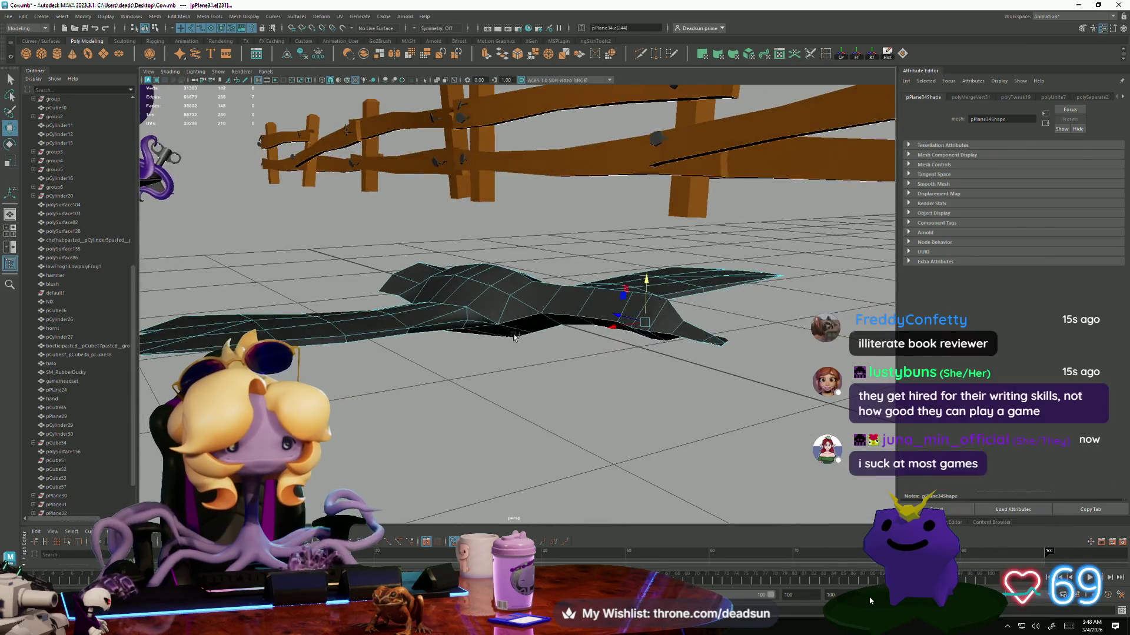
pyautogui.click(443, 328)
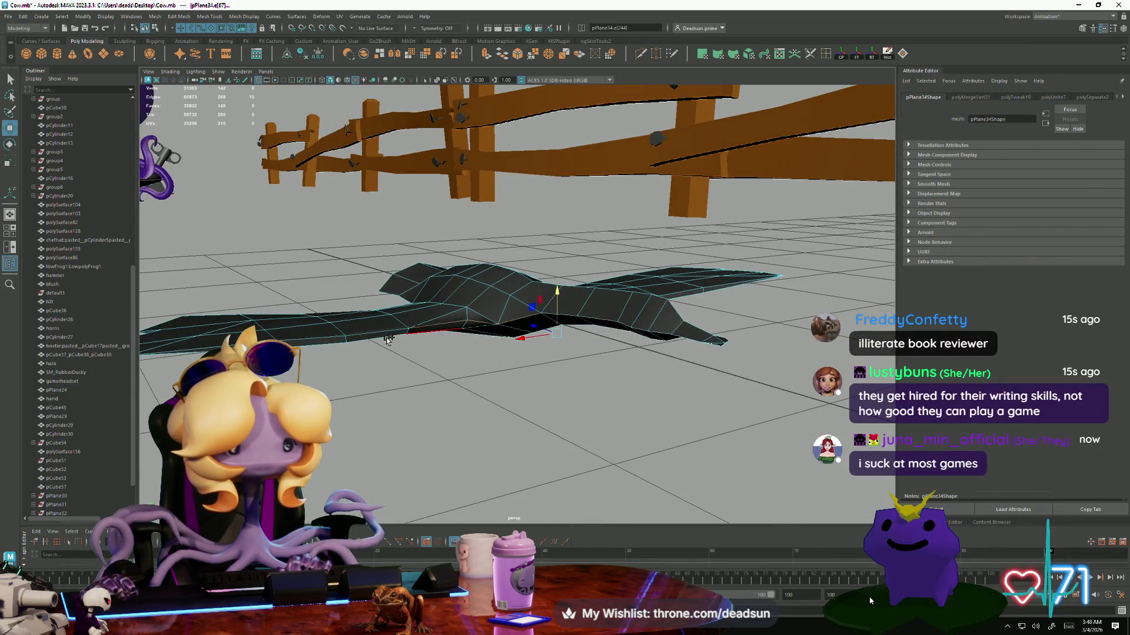
pyautogui.doubleClick(392, 332)
pyautogui.moveTo(712, 327)
pyautogui.keyDown('alt'); pyautogui.mouseDown()
pyautogui.moveTo(613, 337)
pyautogui.moveTo(597, 406)
pyautogui.moveTo(729, 403)
pyautogui.moveTo(613, 376)
pyautogui.mouseUp(); pyautogui.keyUp('alt')
pyautogui.moveTo(510, 337)
pyautogui.keyDown('alt'); pyautogui.mouseDown()
pyautogui.moveTo(416, 336)
pyautogui.moveTo(421, 295)
pyautogui.moveTo(565, 373)
pyautogui.moveTo(429, 370)
pyautogui.moveTo(468, 361)
pyautogui.moveTo(431, 379)
pyautogui.moveTo(449, 353)
pyautogui.moveTo(441, 327)
pyautogui.moveTo(436, 339)
pyautogui.mouseUp(); pyautogui.keyUp('alt')
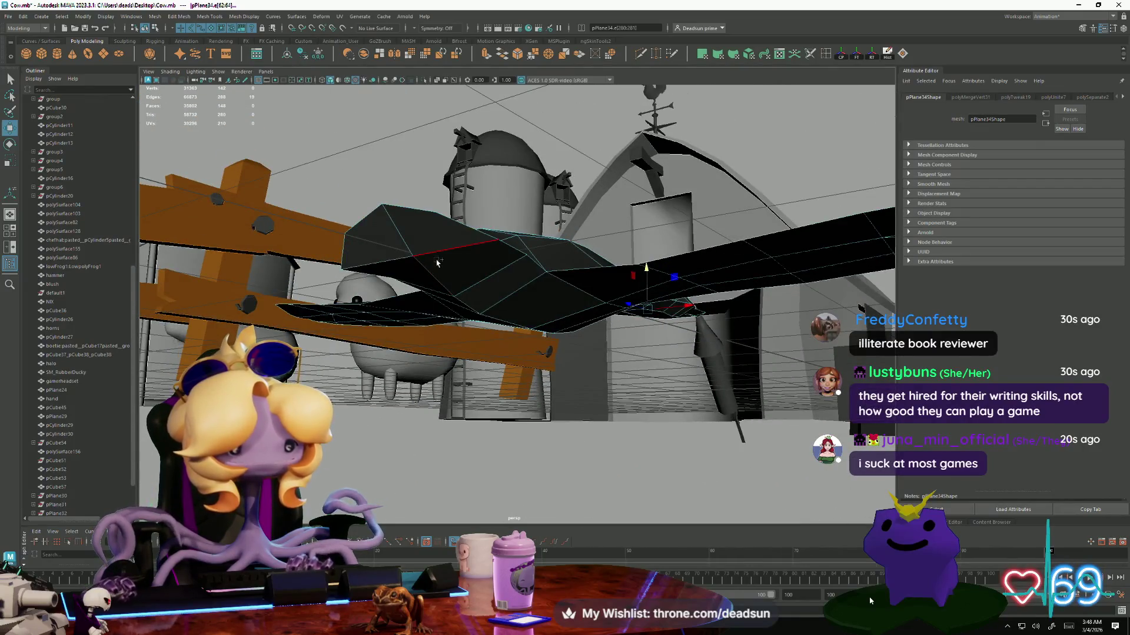
pyautogui.moveTo(437, 263)
pyautogui.keyDown('alt'); pyautogui.mouseDown()
pyautogui.moveTo(374, 325)
pyautogui.moveTo(365, 312)
pyautogui.mouseUp(); pyautogui.keyUp('alt')
pyautogui.click(245, 16)
pyautogui.moveTo(268, 17)
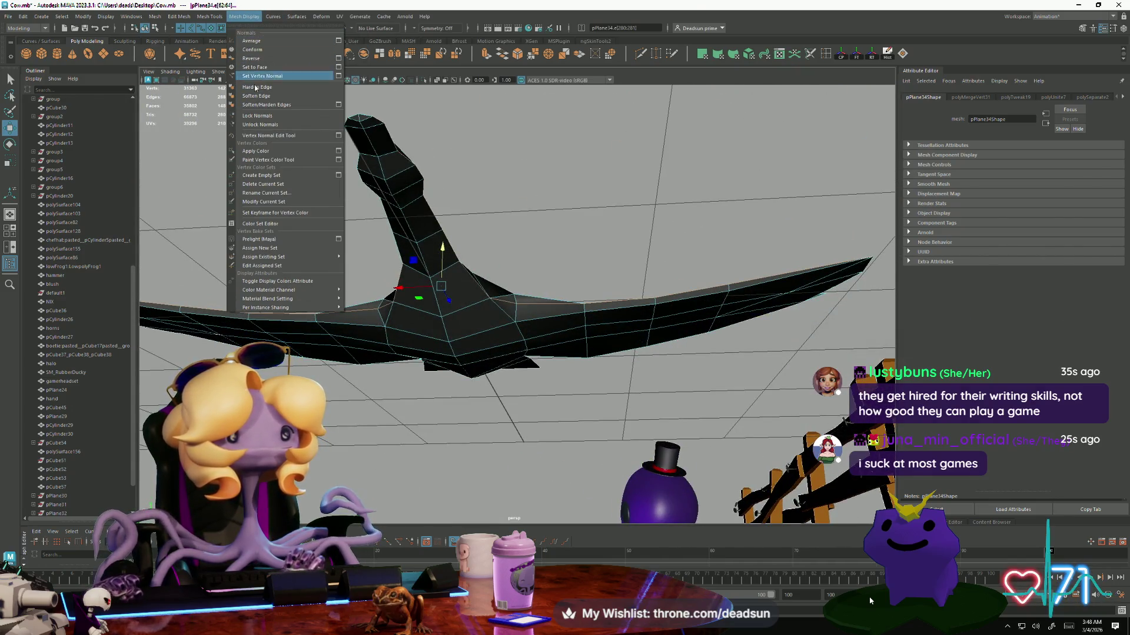
# Apply Soften Edge to the selected wing edges, then deselect.
pyautogui.click(257, 97)
pyautogui.scroll(-5, 323, 277)
pyautogui.moveTo(323, 277)
pyautogui.keyDown('alt'); pyautogui.mouseDown()
pyautogui.moveTo(290, 320)
pyautogui.moveTo(353, 294)
pyautogui.mouseUp(); pyautogui.keyUp('alt')
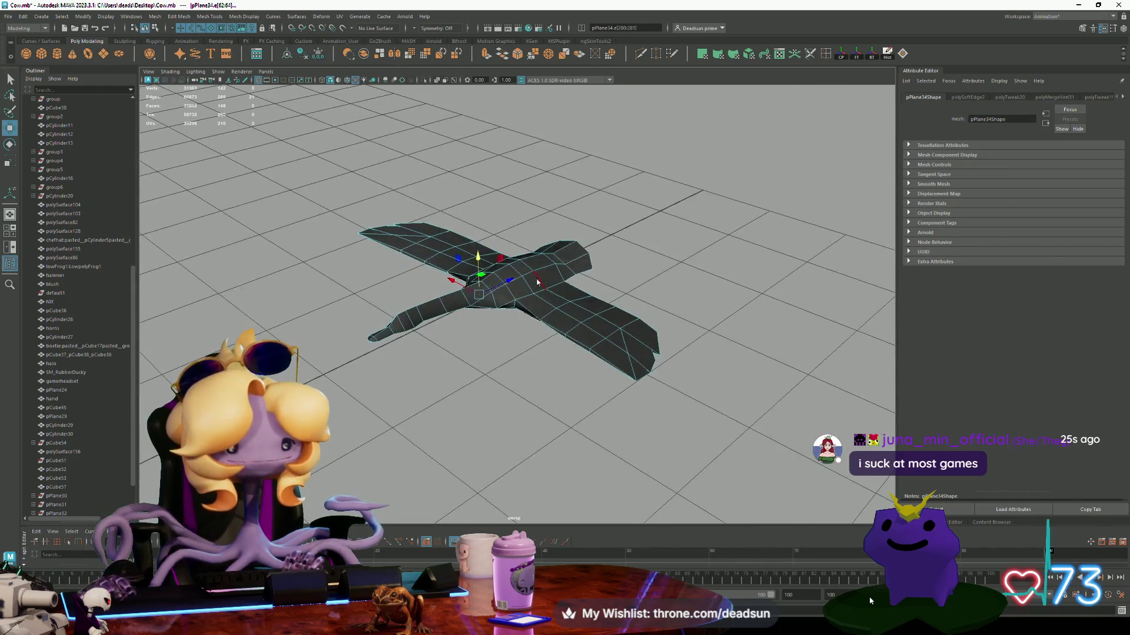
pyautogui.click(666, 228)
pyautogui.scroll(-5, 666, 228)
pyautogui.keyDown('alt'); pyautogui.moveTo(666, 228); pyautogui.dragTo(396, 317); pyautogui.keyUp('alt')
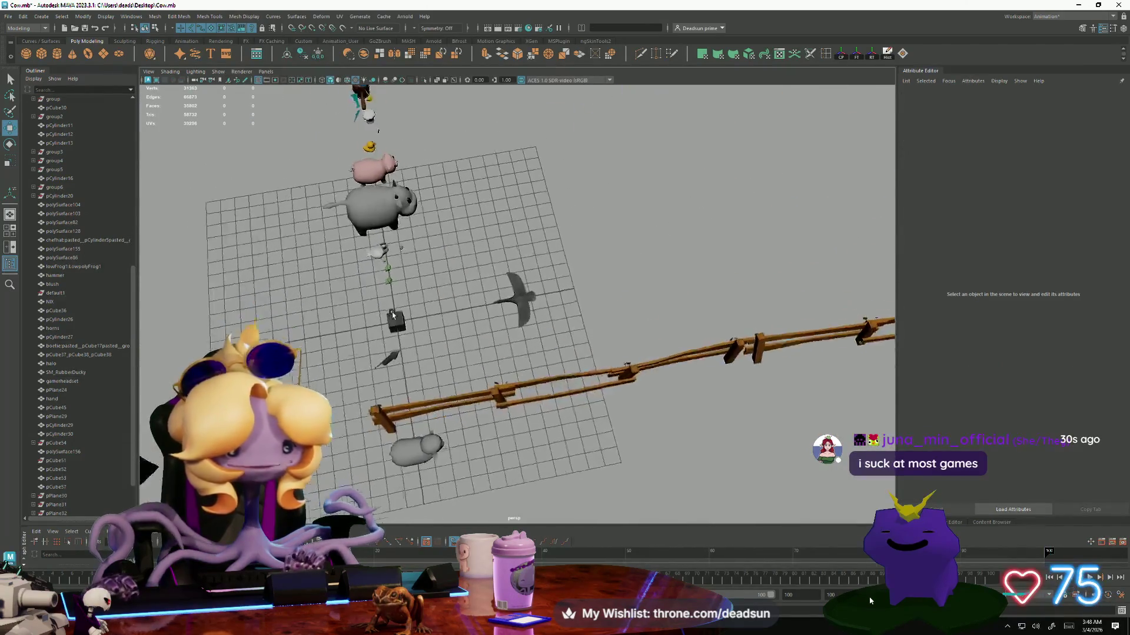
pyautogui.moveTo(258, 303)
pyautogui.keyDown('alt'); pyautogui.mouseDown()
pyautogui.moveTo(412, 377)
pyautogui.moveTo(450, 372)
pyautogui.mouseUp(); pyautogui.keyUp('alt')
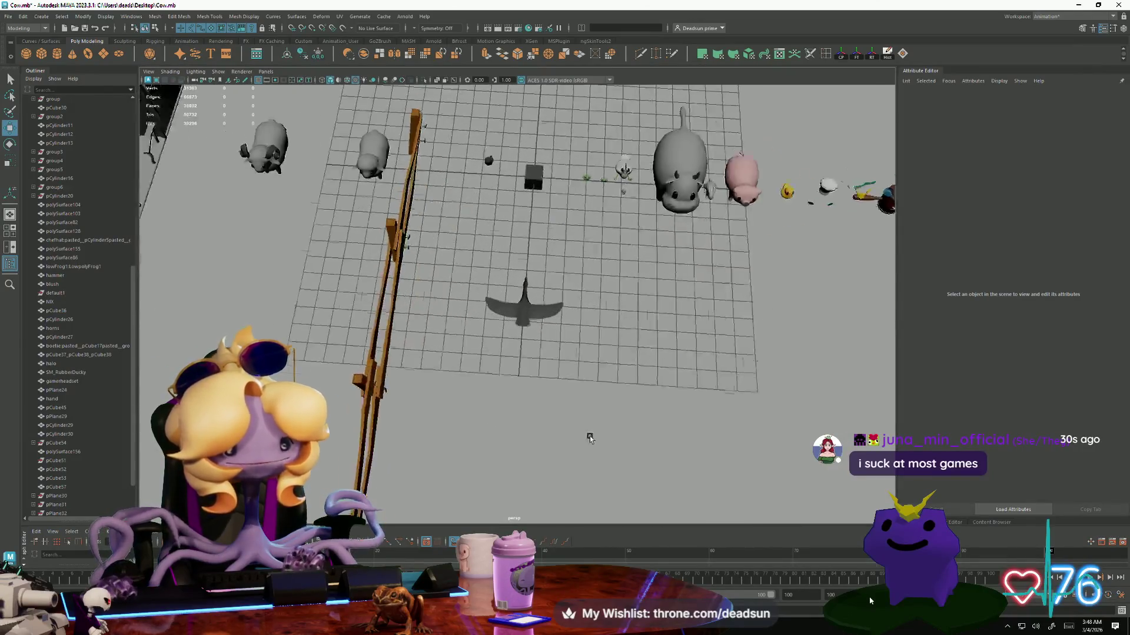
pyautogui.scroll(5, 450, 373)
pyautogui.keyDown('alt'); pyautogui.moveTo(450, 373); pyautogui.dragTo(615, 459, button='right'); pyautogui.keyUp('alt')
pyautogui.keyDown('alt'); pyautogui.moveTo(615, 459); pyautogui.dragTo(302, 339); pyautogui.keyUp('alt')
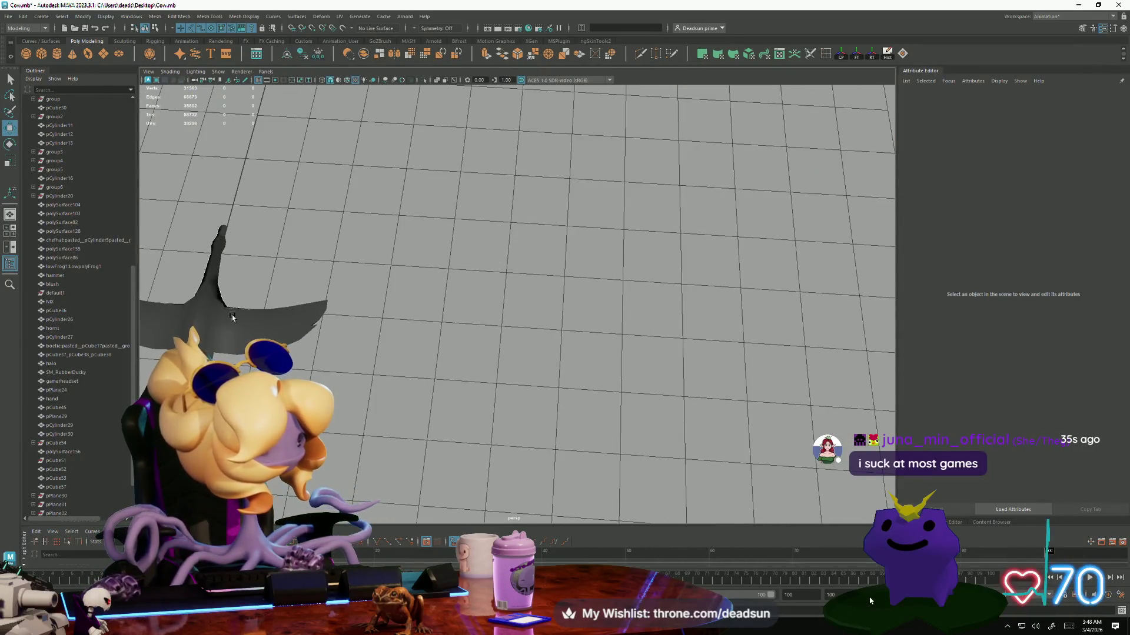
# Scale the whole goose up uniformly to about 1.529.
pyautogui.click(208, 319)
pyautogui.press('e')
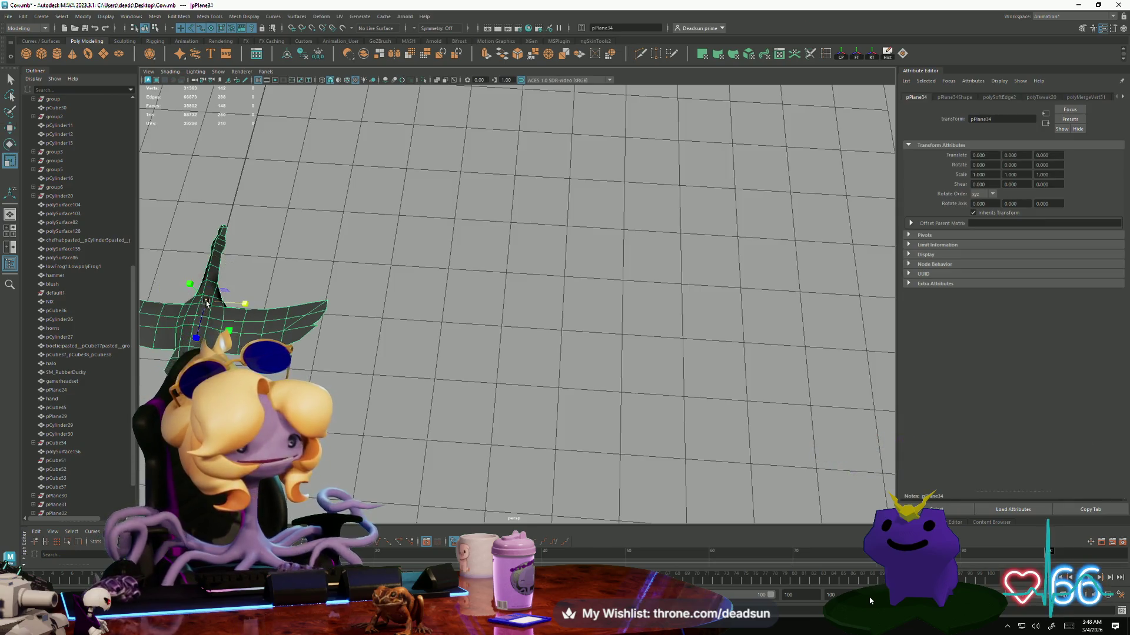
pyautogui.press('f')
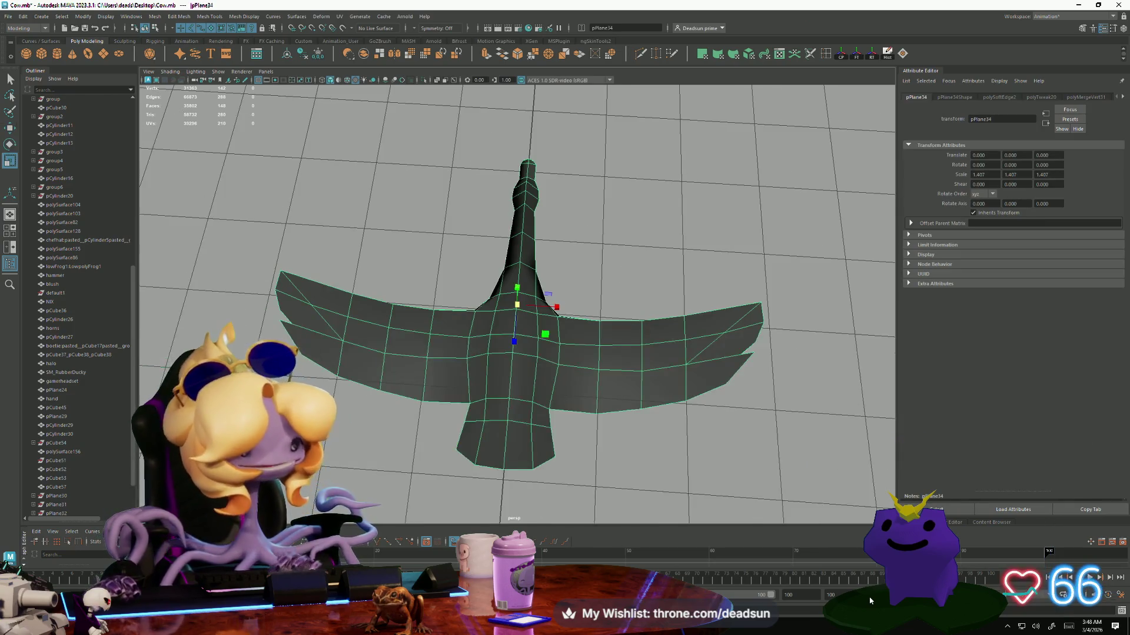
pyautogui.scroll(-5, 254, 303)
pyautogui.moveTo(255, 303)
pyautogui.keyDown('alt'); pyautogui.mouseDown()
pyautogui.moveTo(391, 315)
pyautogui.moveTo(412, 277)
pyautogui.mouseUp(); pyautogui.keyUp('alt')
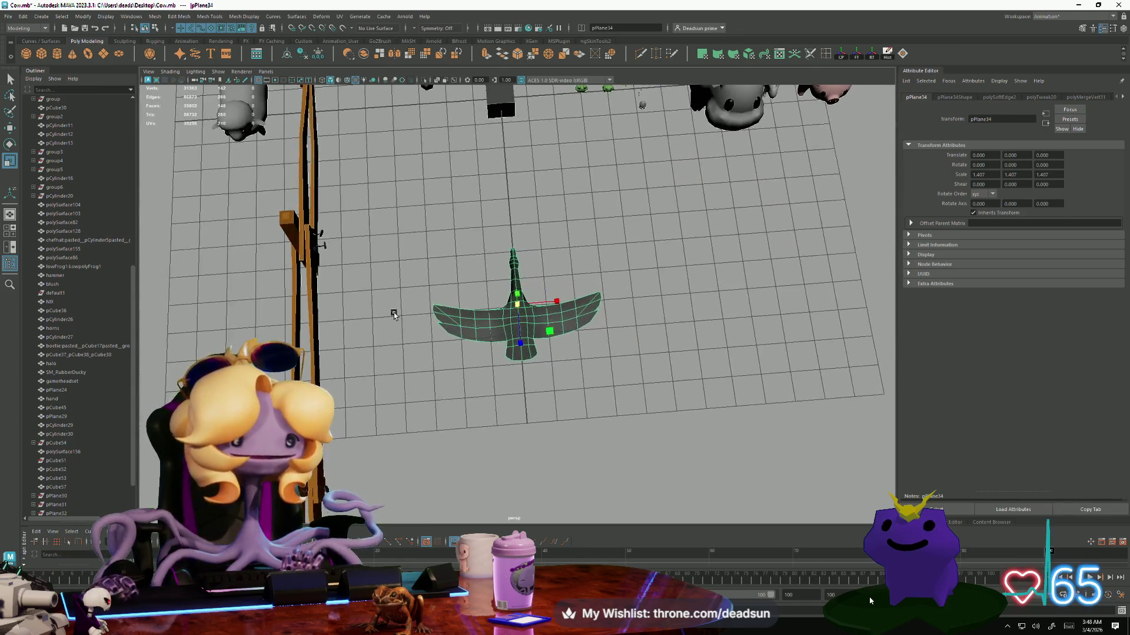
pyautogui.keyDown('alt'); pyautogui.moveTo(412, 276); pyautogui.dragTo(686, 390, button='right'); pyautogui.keyUp('alt')
pyautogui.keyDown('alt'); pyautogui.moveTo(686, 391); pyautogui.dragTo(522, 308); pyautogui.keyUp('alt')
pyautogui.keyDown('alt'); pyautogui.moveTo(522, 308); pyautogui.dragTo(520, 324, button='right'); pyautogui.keyUp('alt')
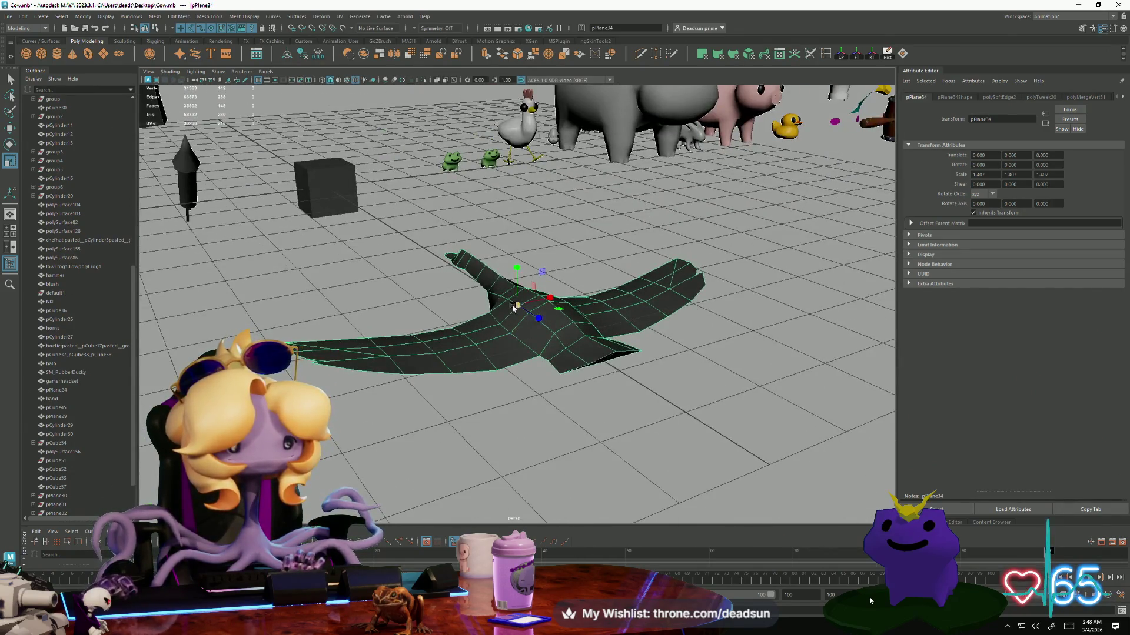
pyautogui.keyDown('alt'); pyautogui.moveTo(506, 310); pyautogui.dragTo(456, 386); pyautogui.keyUp('alt')
# Select edges along the goose's body.
pyautogui.click(461, 396)
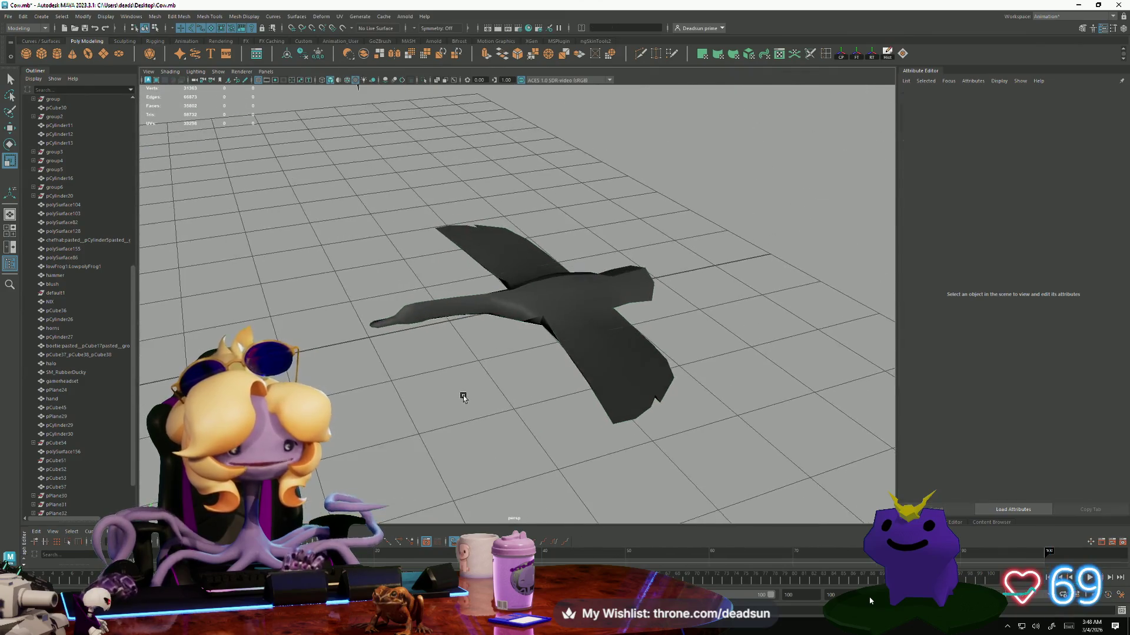
pyautogui.keyDown('alt'); pyautogui.moveTo(461, 396); pyautogui.dragTo(632, 359, button='right'); pyautogui.keyUp('alt')
pyautogui.click(633, 359)
pyautogui.scroll(-3, 633, 358)
pyautogui.moveTo(559, 386)
pyautogui.keyDown('alt'); pyautogui.mouseDown()
pyautogui.moveTo(588, 330)
pyautogui.moveTo(532, 363)
pyautogui.moveTo(411, 373)
pyautogui.moveTo(357, 223)
pyautogui.mouseUp(); pyautogui.keyUp('alt')
pyautogui.click(616, 299)
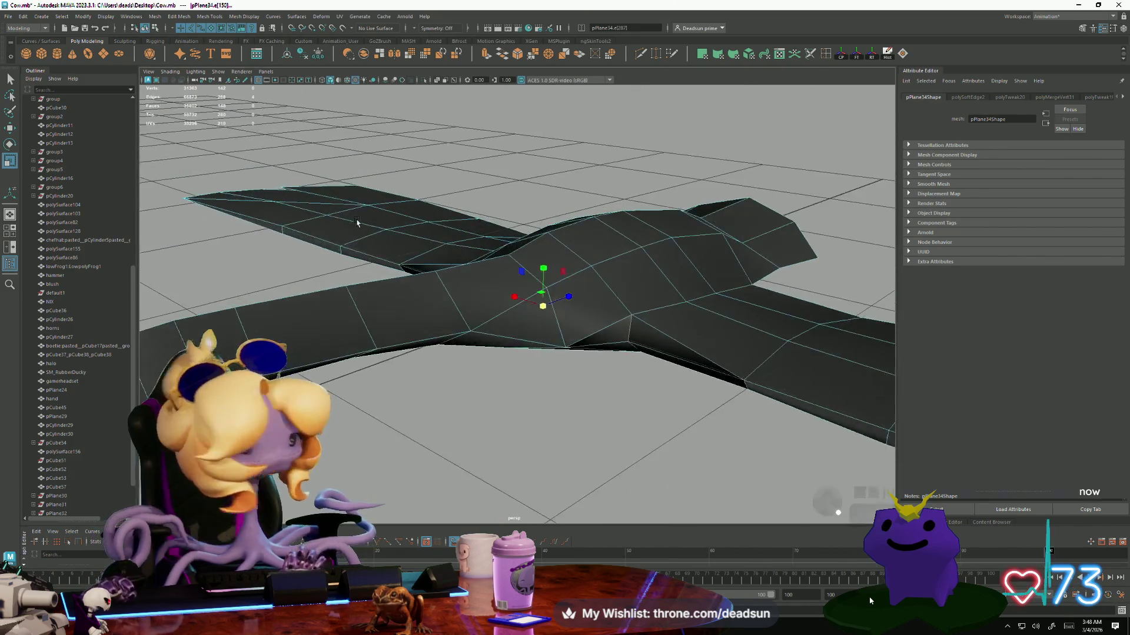
# Apply Soften Edge to the selected body edges.
pyautogui.click(209, 18)
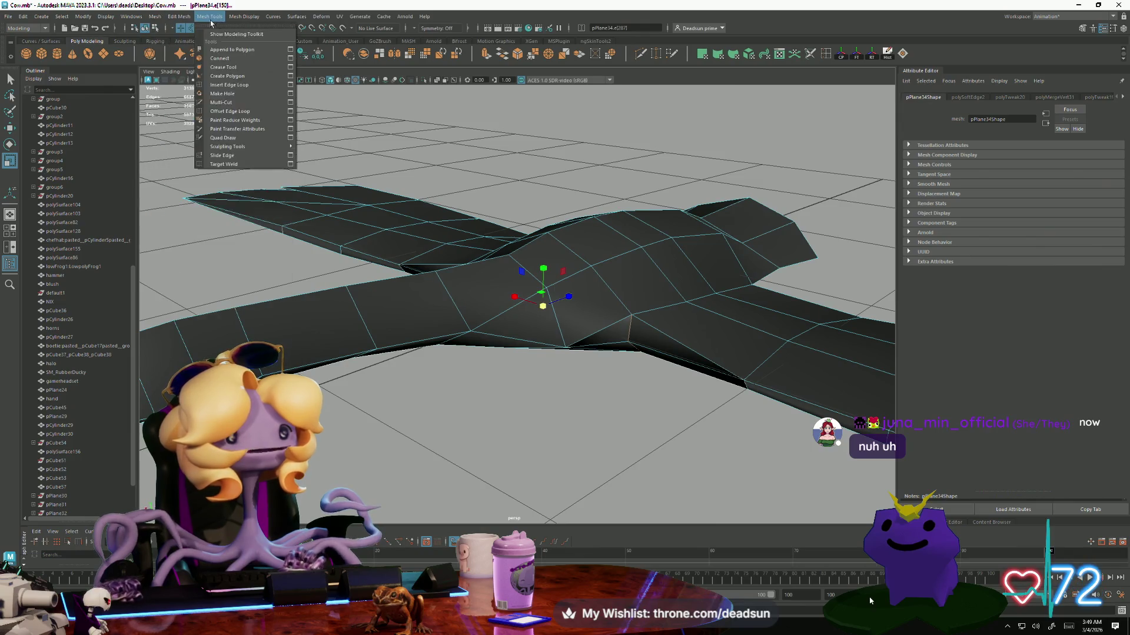
pyautogui.moveTo(239, 23)
pyautogui.click(252, 96)
pyautogui.keyDown('alt'); pyautogui.moveTo(612, 339); pyautogui.dragTo(690, 355); pyautogui.keyUp('alt')
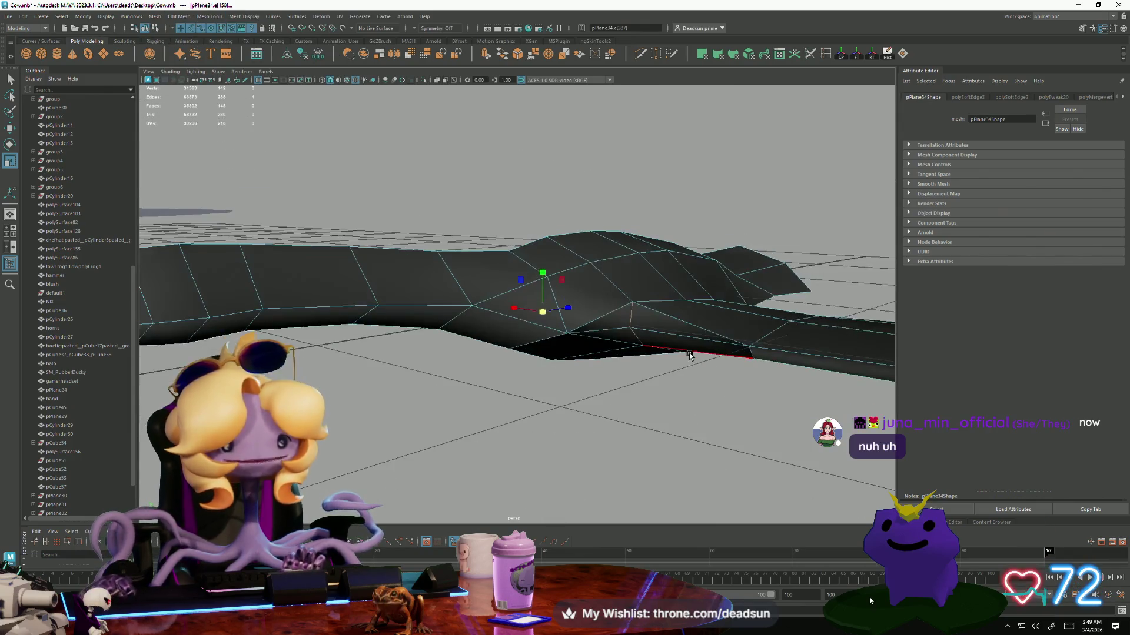
# Select the neck-to-body edge and soften it too.
pyautogui.click(616, 317)
pyautogui.moveTo(616, 317)
pyautogui.keyDown('alt'); pyautogui.mouseDown()
pyautogui.moveTo(606, 347)
pyautogui.moveTo(583, 297)
pyautogui.mouseUp(); pyautogui.keyUp('alt')
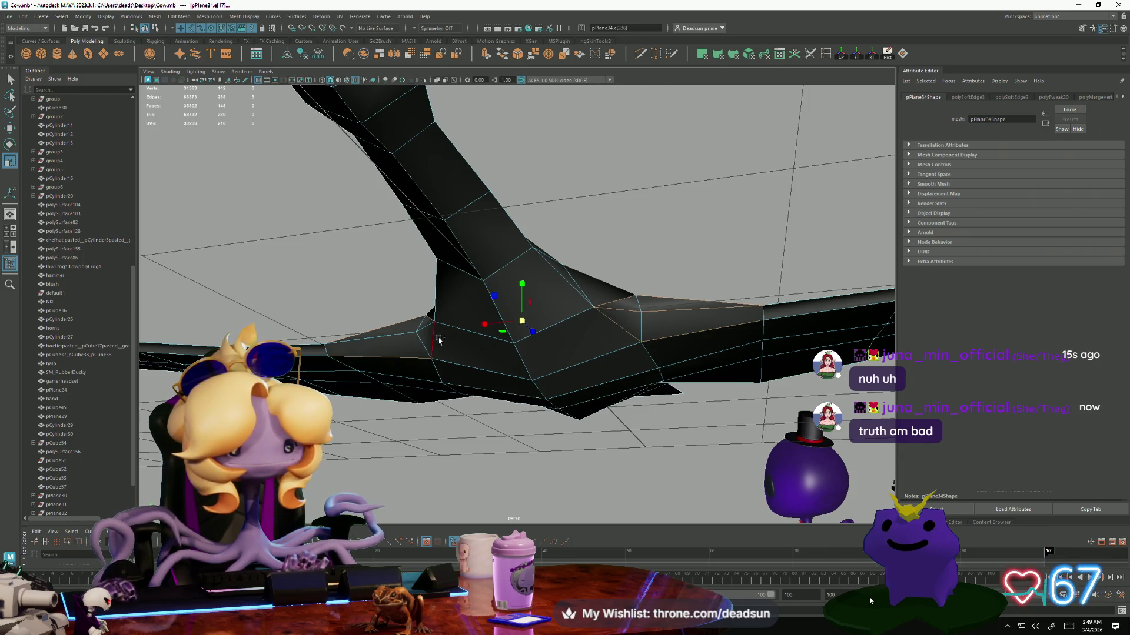
pyautogui.moveTo(374, 375)
pyautogui.keyDown('alt'); pyautogui.mouseDown()
pyautogui.moveTo(396, 383)
pyautogui.moveTo(370, 382)
pyautogui.mouseUp(); pyautogui.keyUp('alt')
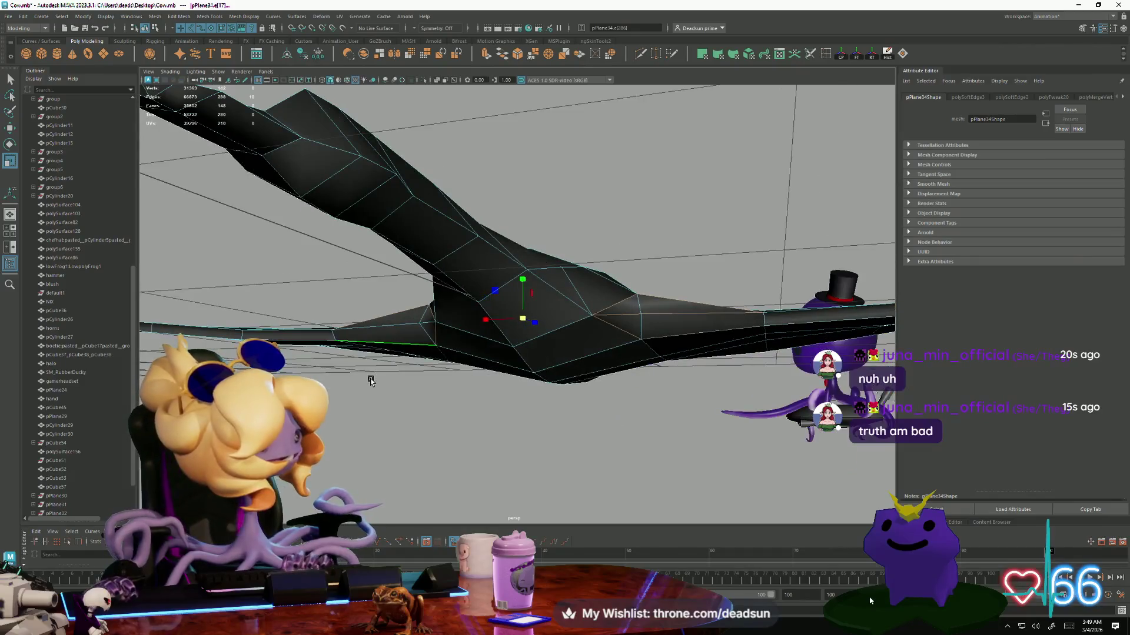
pyautogui.click(274, 16)
pyautogui.click(263, 94)
pyautogui.keyDown('alt'); pyautogui.moveTo(411, 265); pyautogui.dragTo(523, 252); pyautogui.keyUp('alt')
pyautogui.rightClick(523, 252)
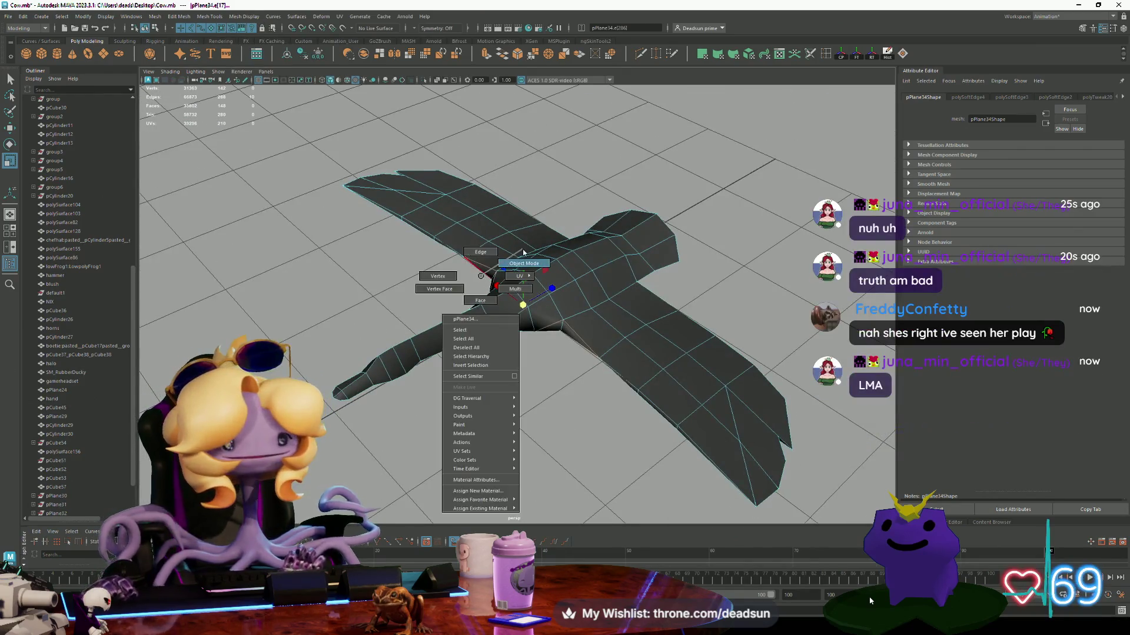
# Return to Object Mode, reselect the goose and switch to Edge selection.
pyautogui.click(524, 263)
pyautogui.moveTo(328, 297)
pyautogui.keyDown('alt'); pyautogui.mouseDown()
pyautogui.moveTo(378, 335)
pyautogui.moveTo(428, 294)
pyautogui.moveTo(480, 312)
pyautogui.moveTo(532, 306)
pyautogui.mouseUp(); pyautogui.keyUp('alt')
pyautogui.click(532, 306)
pyautogui.rightClick(534, 305)
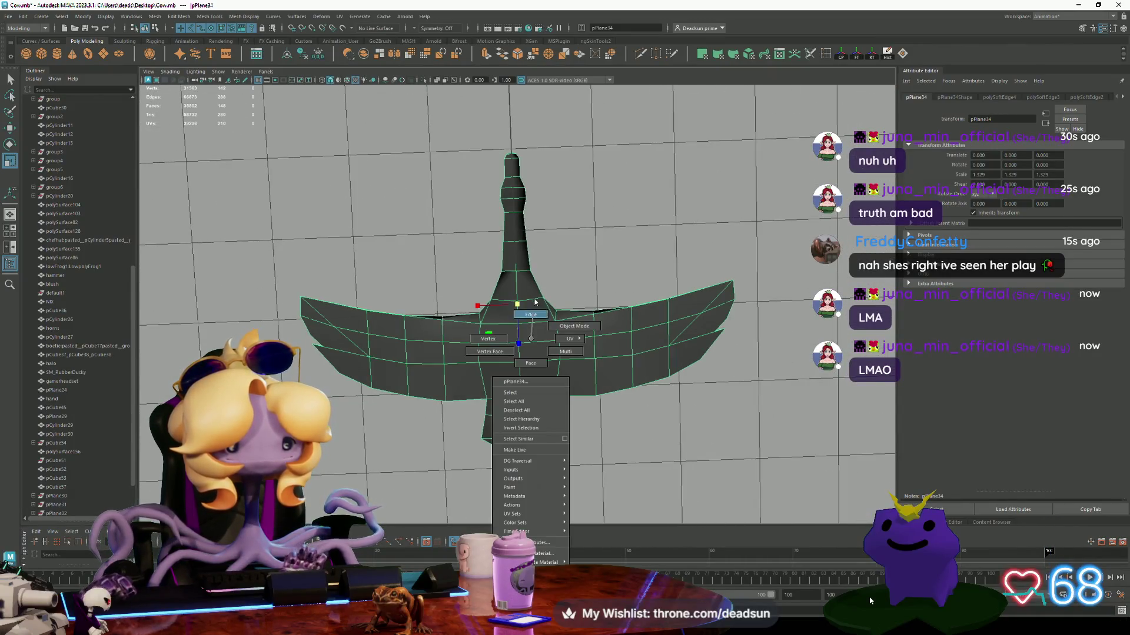
pyautogui.click(531, 315)
# Select the edges across the goose's body running down toward the tail.
pyautogui.click(536, 321)
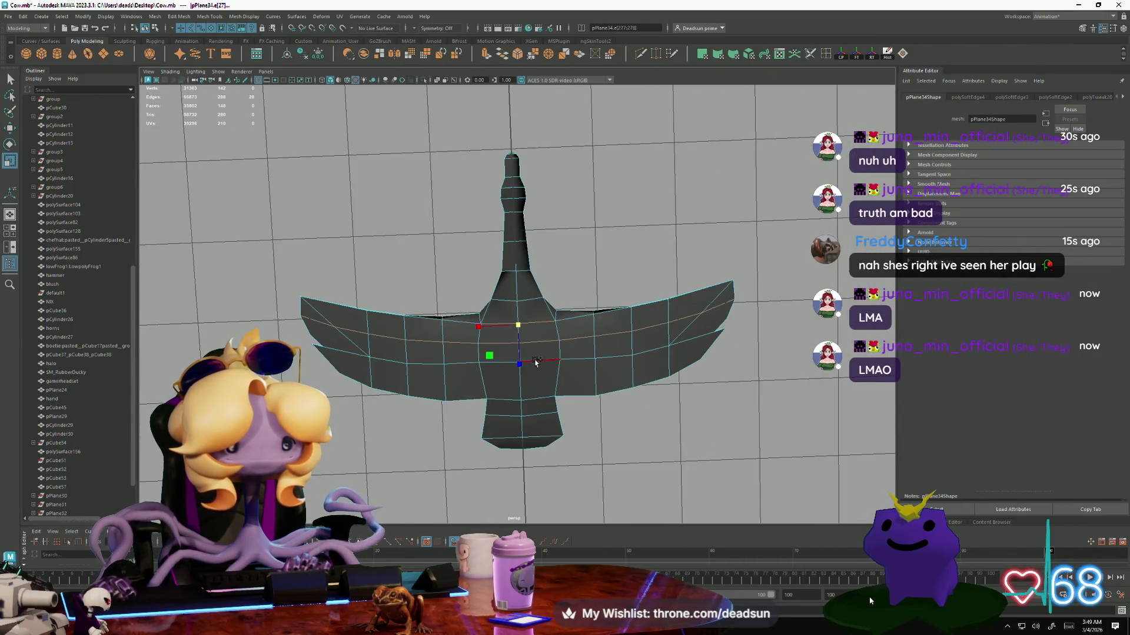
pyautogui.keyDown('shift'); pyautogui.click(503, 417); pyautogui.keyUp('shift')
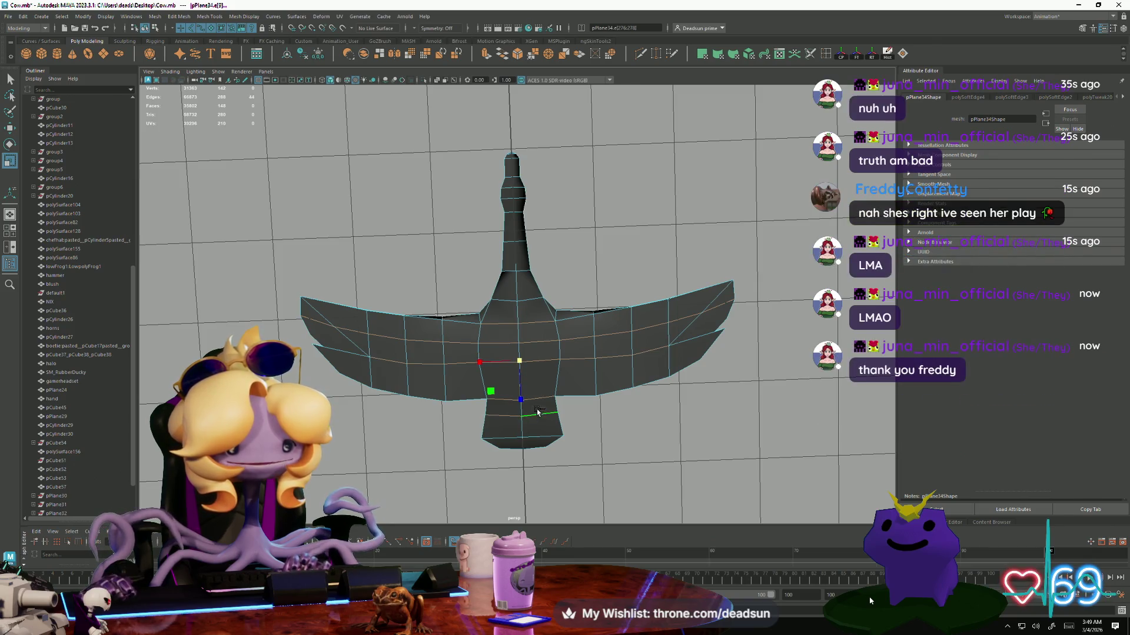
pyautogui.moveTo(624, 396)
pyautogui.keyDown('alt'); pyautogui.mouseDown()
pyautogui.moveTo(496, 496)
pyautogui.moveTo(582, 372)
pyautogui.mouseUp(); pyautogui.keyUp('alt')
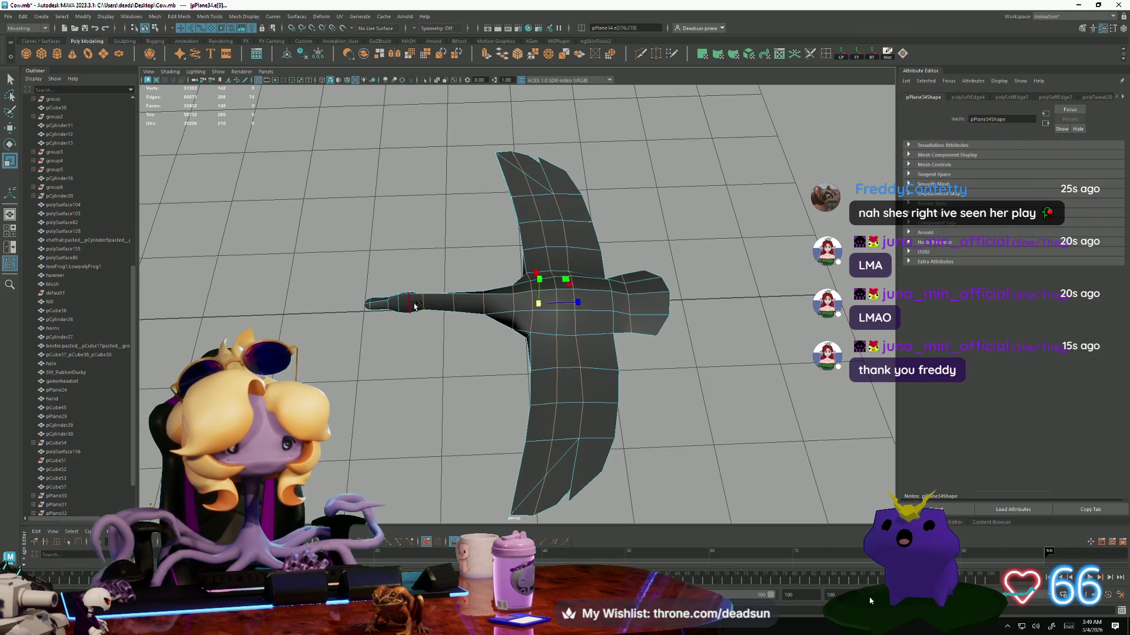
pyautogui.moveTo(415, 347)
pyautogui.keyDown('alt'); pyautogui.mouseDown()
pyautogui.moveTo(469, 335)
pyautogui.moveTo(550, 391)
pyautogui.moveTo(527, 306)
pyautogui.moveTo(504, 308)
pyautogui.moveTo(479, 386)
pyautogui.moveTo(502, 329)
pyautogui.moveTo(479, 315)
pyautogui.moveTo(518, 347)
pyautogui.moveTo(506, 353)
pyautogui.moveTo(550, 356)
pyautogui.moveTo(403, 372)
pyautogui.mouseUp(); pyautogui.keyUp('alt')
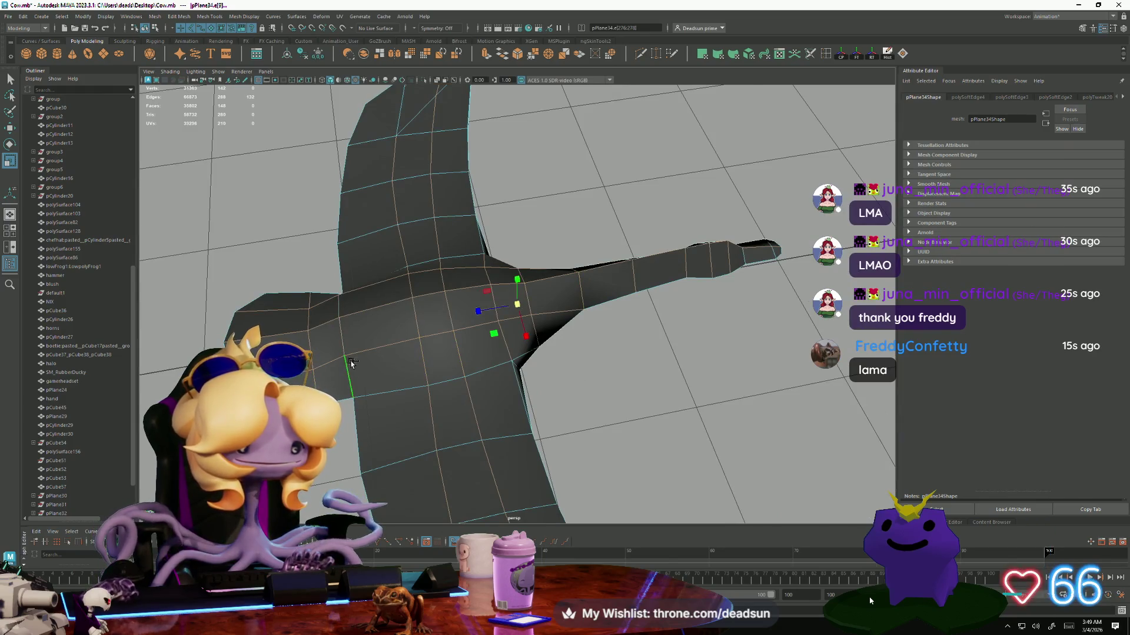
pyautogui.click(230, 19)
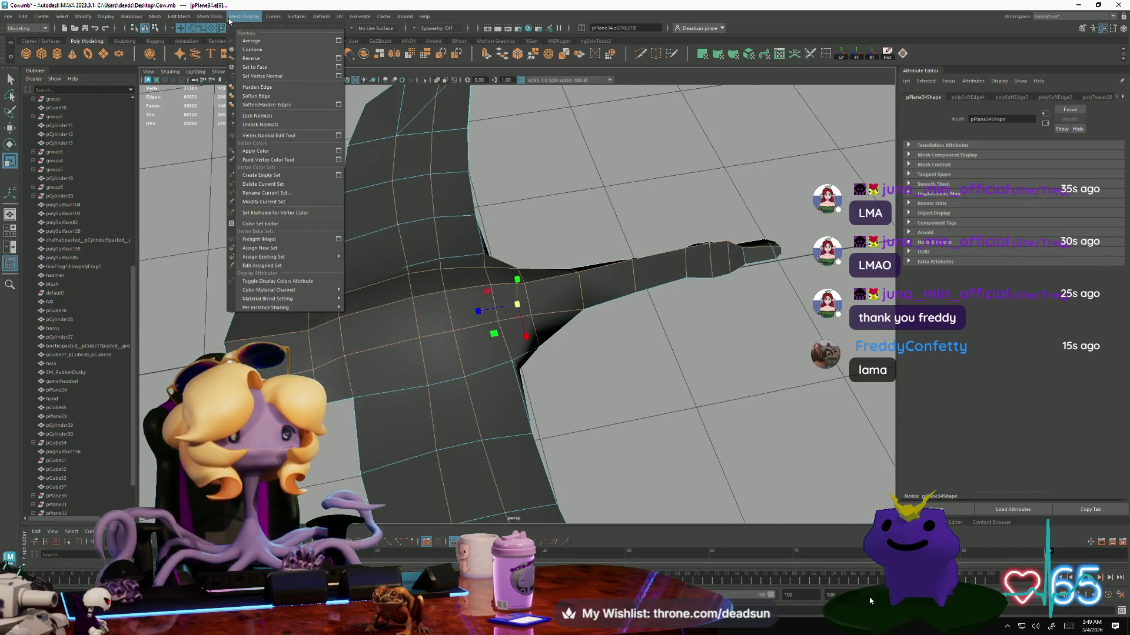
# Soften the selected body edges, then clear the selection.
pyautogui.click(252, 100)
pyautogui.moveTo(411, 294)
pyautogui.keyDown('alt'); pyautogui.mouseDown()
pyautogui.moveTo(447, 276)
pyautogui.moveTo(494, 339)
pyautogui.moveTo(503, 377)
pyautogui.moveTo(522, 353)
pyautogui.mouseUp(); pyautogui.keyUp('alt')
pyautogui.rightClick(411, 321)
pyautogui.click(468, 266)
# Select an edge on the bird and apply Harden Edge for faceted shading.
pyautogui.scroll(5, 522, 353)
pyautogui.click(594, 320)
pyautogui.moveTo(600, 323)
pyautogui.keyDown('alt'); pyautogui.mouseDown()
pyautogui.moveTo(567, 310)
pyautogui.moveTo(596, 333)
pyautogui.mouseUp(); pyautogui.keyUp('alt')
pyautogui.keyDown('alt'); pyautogui.moveTo(438, 369); pyautogui.dragTo(469, 360); pyautogui.keyUp('alt')
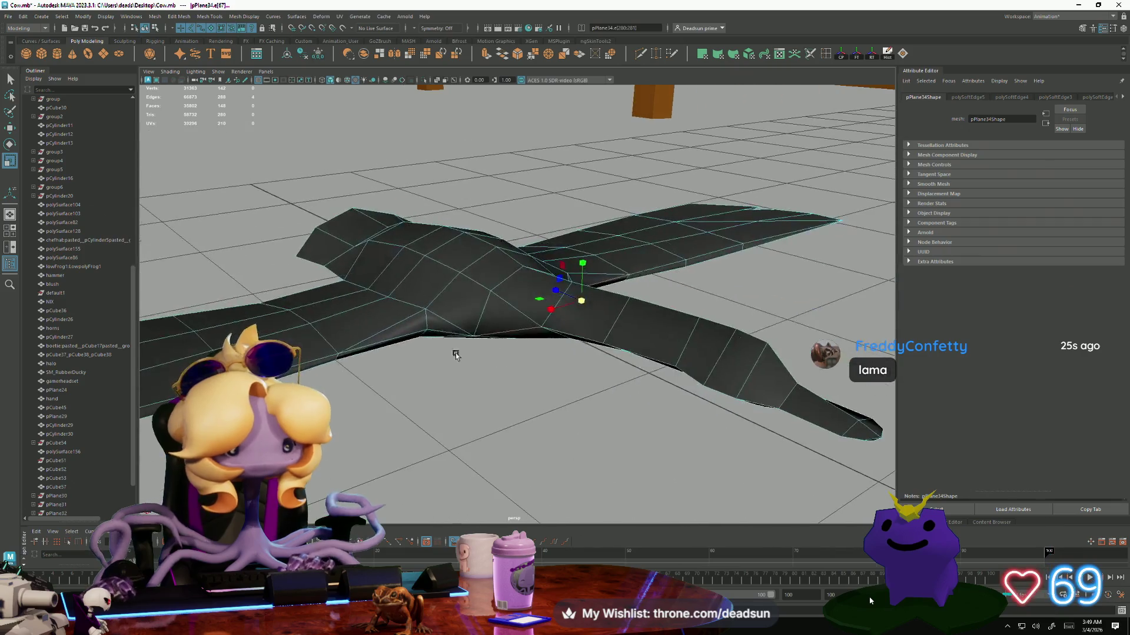
pyautogui.moveTo(424, 408)
pyautogui.keyDown('alt'); pyautogui.mouseDown()
pyautogui.moveTo(511, 431)
pyautogui.moveTo(505, 400)
pyautogui.moveTo(474, 377)
pyautogui.mouseUp(); pyautogui.keyUp('alt')
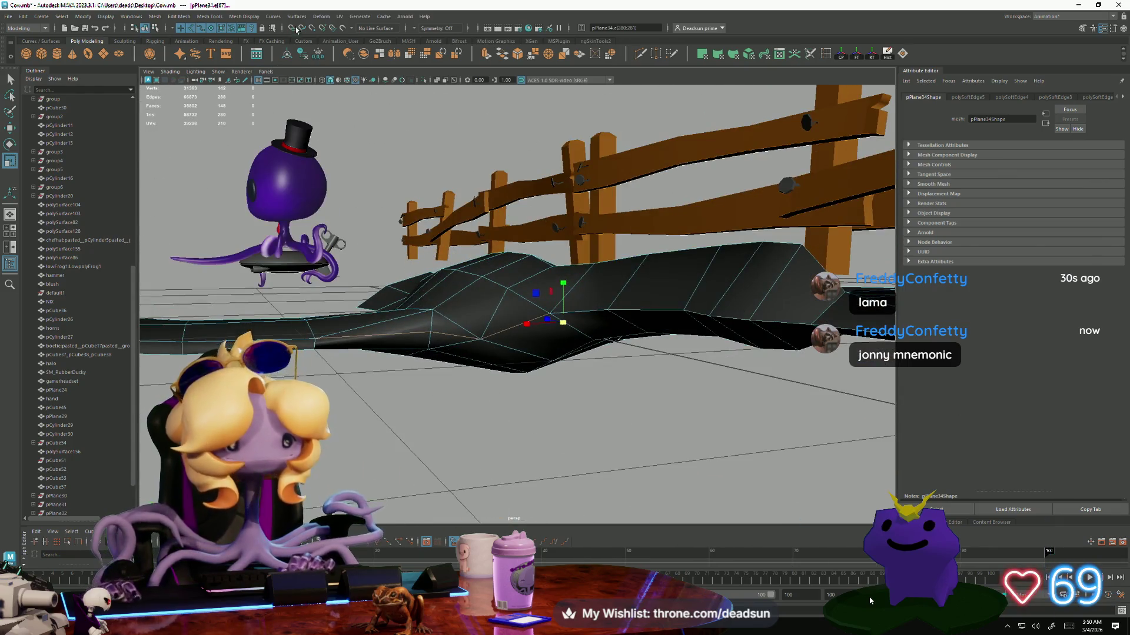
pyautogui.click(248, 19)
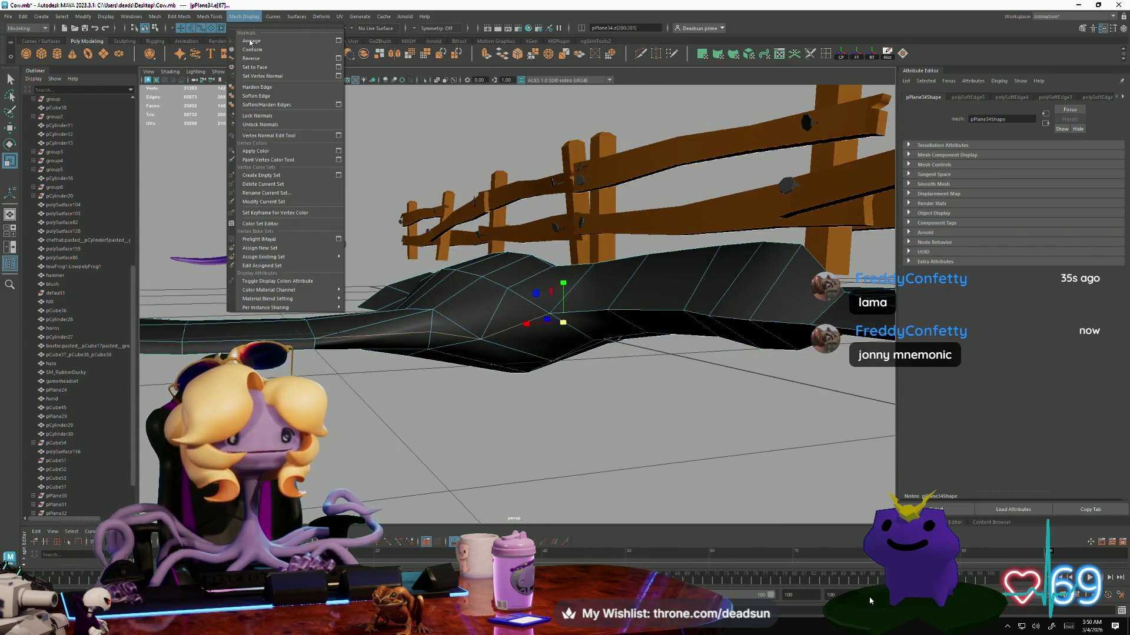
pyautogui.click(274, 89)
# Orbit around the bird and return it to Object Mode.
pyautogui.moveTo(465, 344)
pyautogui.keyDown('alt'); pyautogui.mouseDown()
pyautogui.moveTo(449, 353)
pyautogui.moveTo(505, 325)
pyautogui.mouseUp(); pyautogui.keyUp('alt')
pyautogui.moveTo(505, 326); pyautogui.dragTo(425, 322, button='right')
pyautogui.moveTo(425, 323)
pyautogui.keyDown('alt'); pyautogui.mouseDown()
pyautogui.moveTo(454, 373)
pyautogui.moveTo(528, 321)
pyautogui.moveTo(468, 322)
pyautogui.moveTo(548, 385)
pyautogui.mouseUp(); pyautogui.keyUp('alt')
pyautogui.rightClick(468, 323)
pyautogui.click(487, 318)
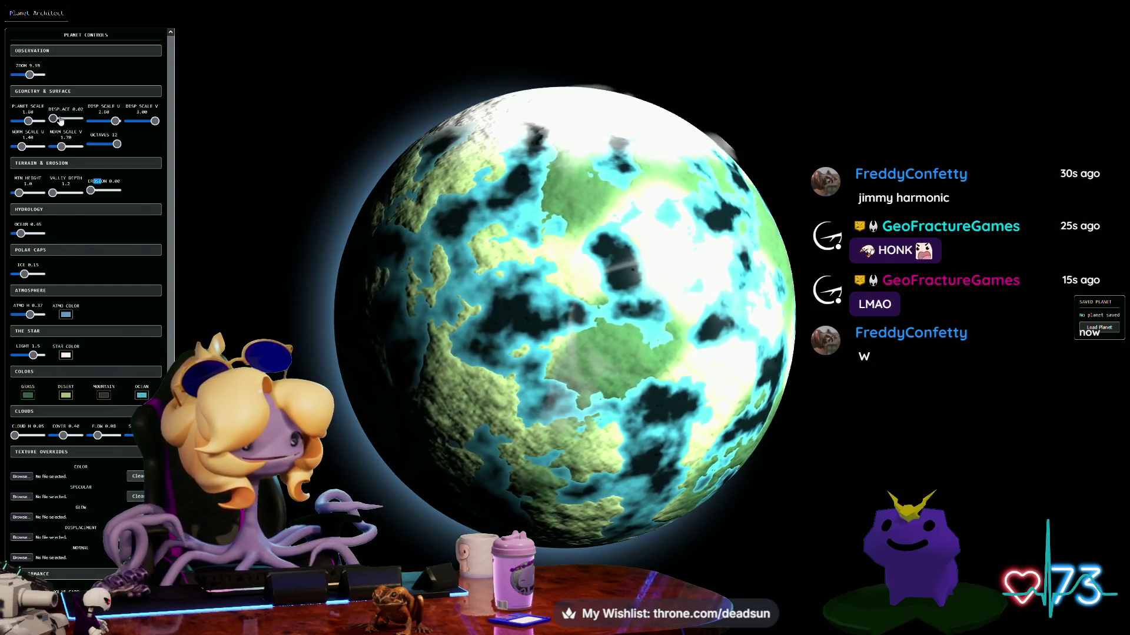
# Raise Displace to 0.53 and greatly increase the planet's Mountain Height.
pyautogui.moveTo(61, 120); pyautogui.dragTo(61, 124)
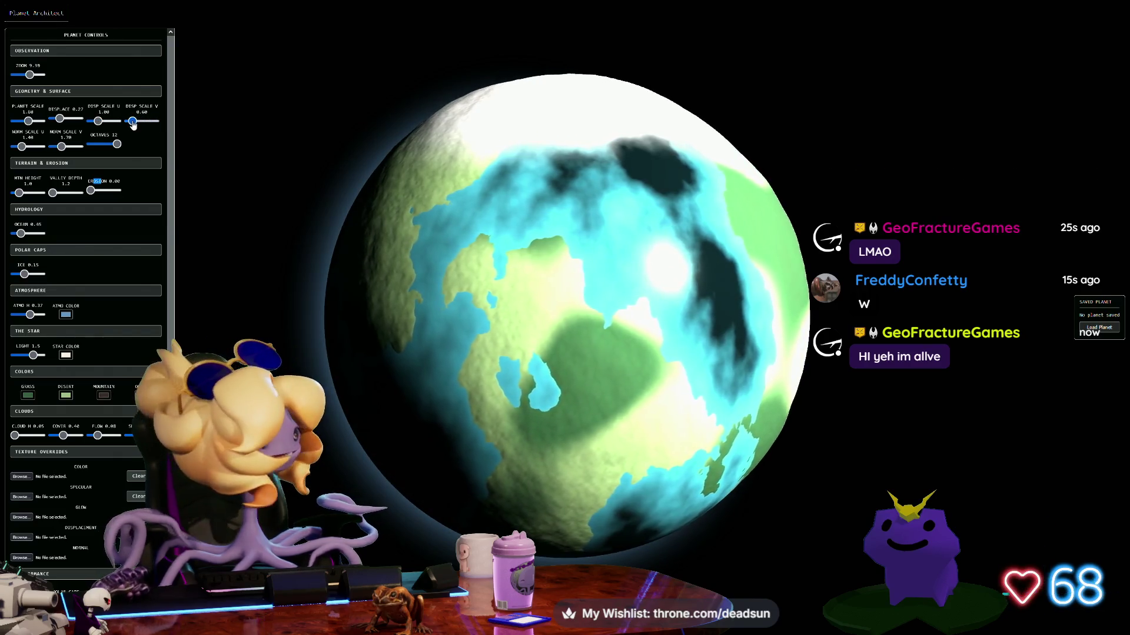
pyautogui.click(32, 193)
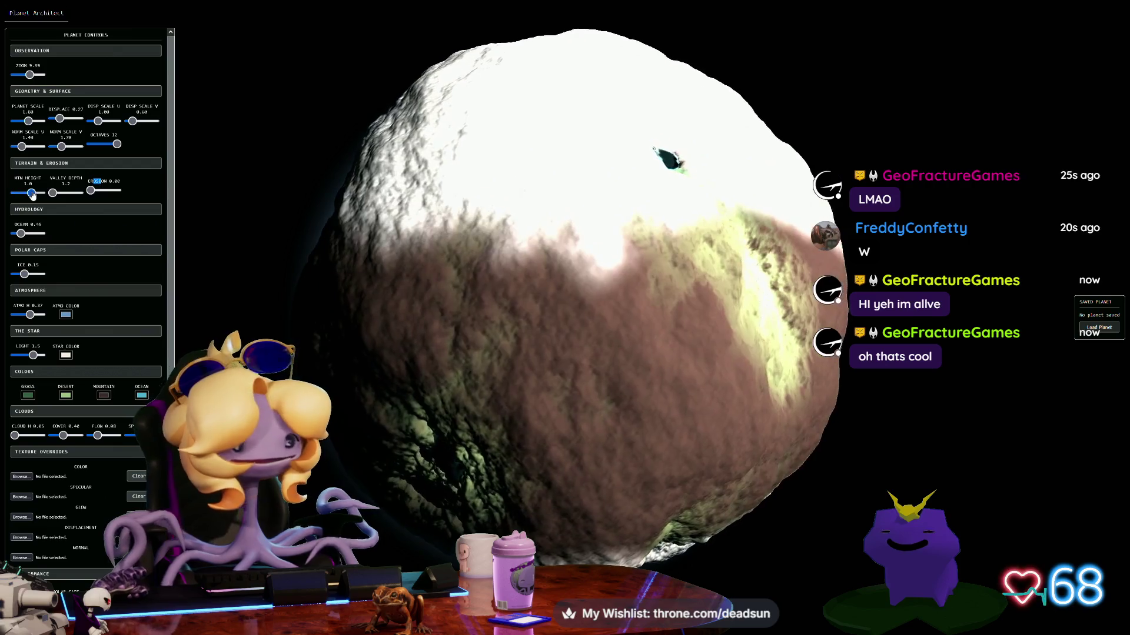
pyautogui.moveTo(31, 194); pyautogui.dragTo(27, 194)
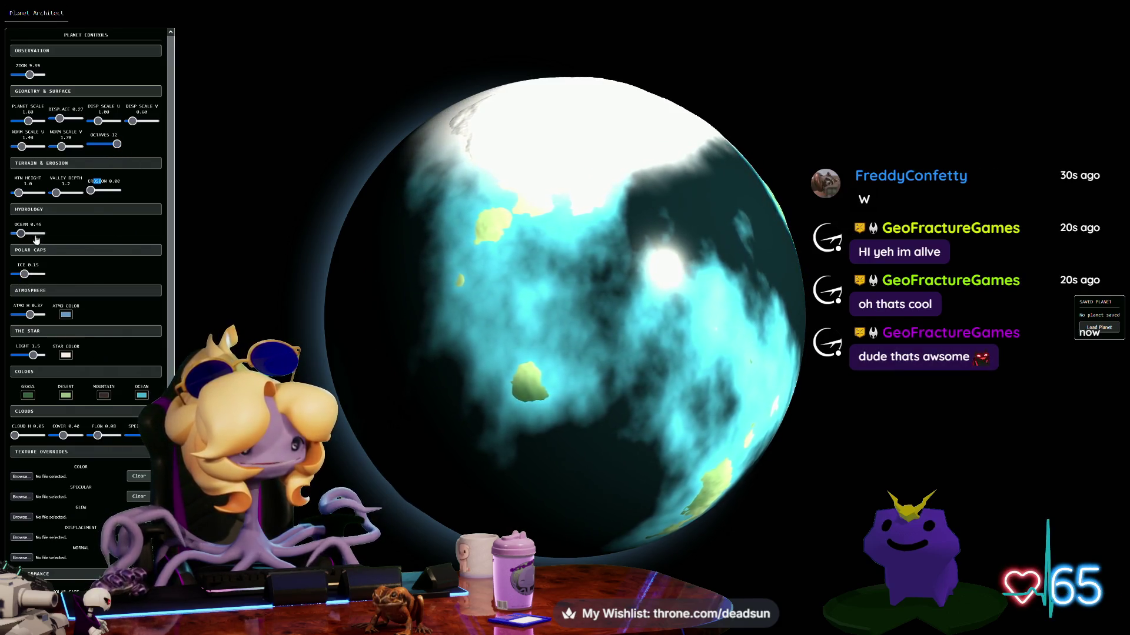
# Drain the ocean, lower Valley Depth, set Erosion to 1.00, then return to Maya.
pyautogui.moveTo(23, 235); pyautogui.dragTo(14, 234)
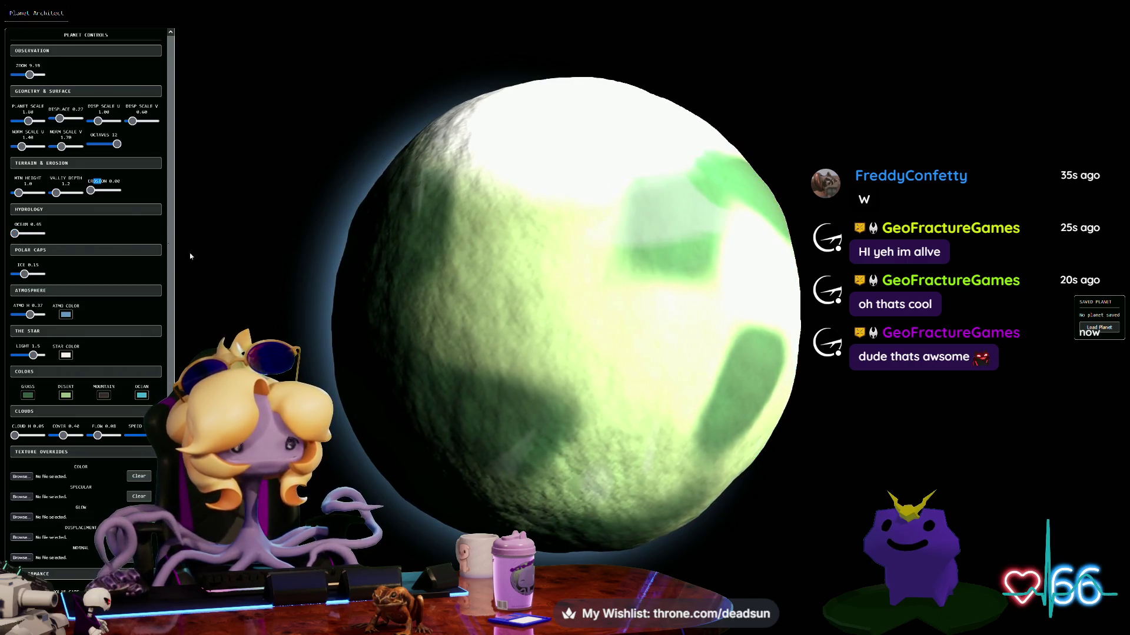
pyautogui.moveTo(59, 196); pyautogui.dragTo(53, 194)
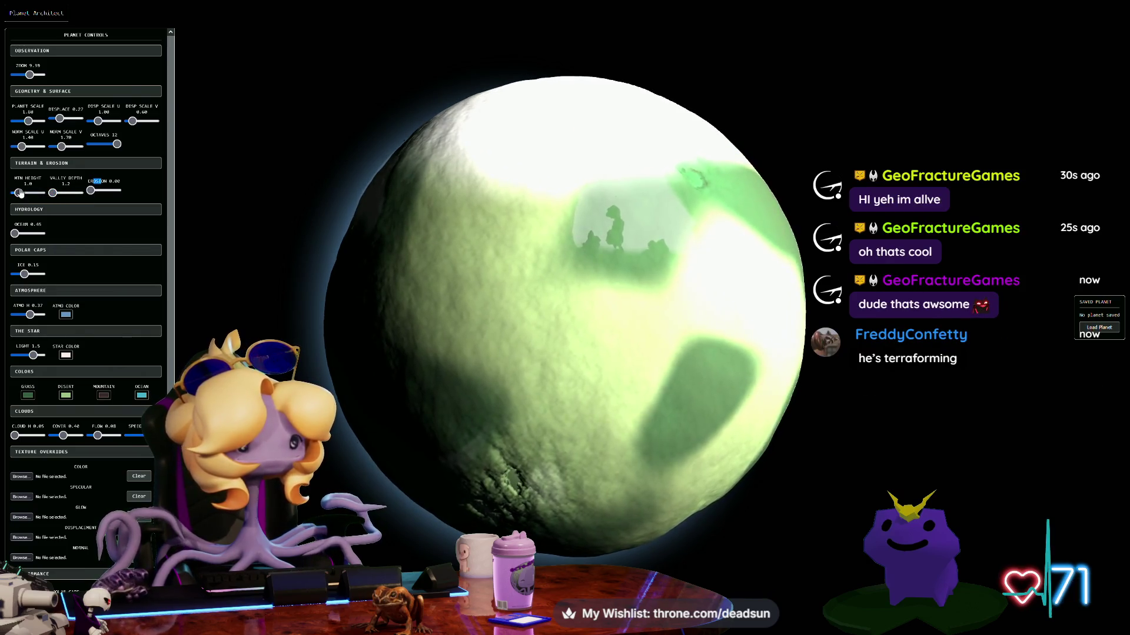
pyautogui.moveTo(90, 190)
pyautogui.mouseDown()
pyautogui.moveTo(118, 190)
pyautogui.moveTo(25, 193)
pyautogui.mouseUp()
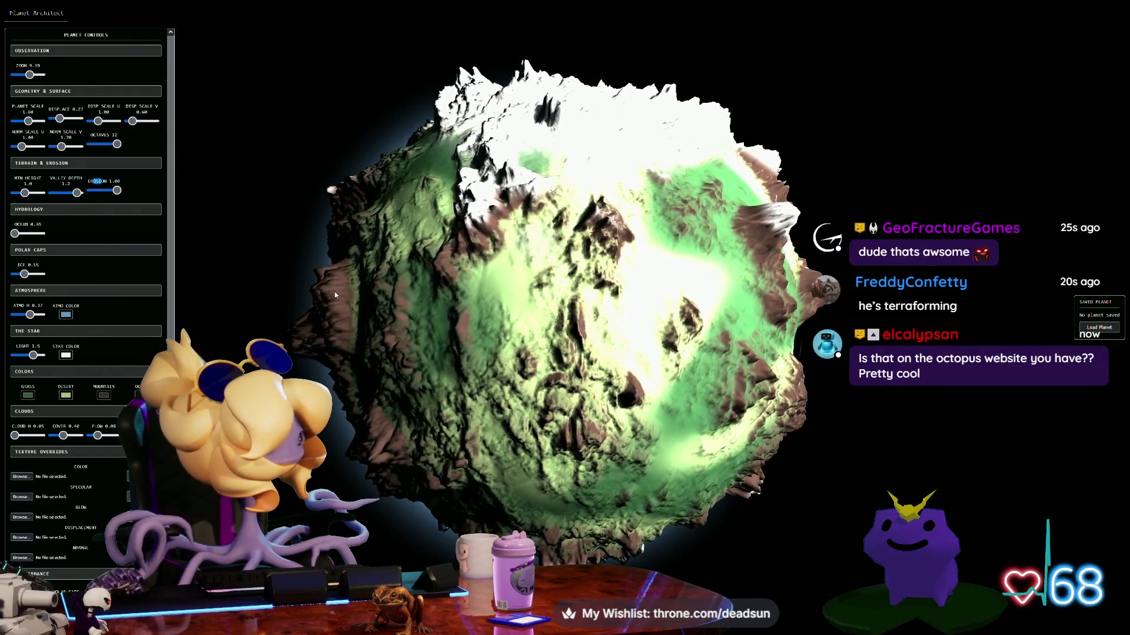
pyautogui.moveTo(338, 293)
pyautogui.mouseDown()
pyautogui.moveTo(414, 380)
pyautogui.moveTo(426, 330)
pyautogui.moveTo(500, 312)
pyautogui.moveTo(391, 309)
pyautogui.moveTo(472, 333)
pyautogui.moveTo(381, 318)
pyautogui.mouseUp()
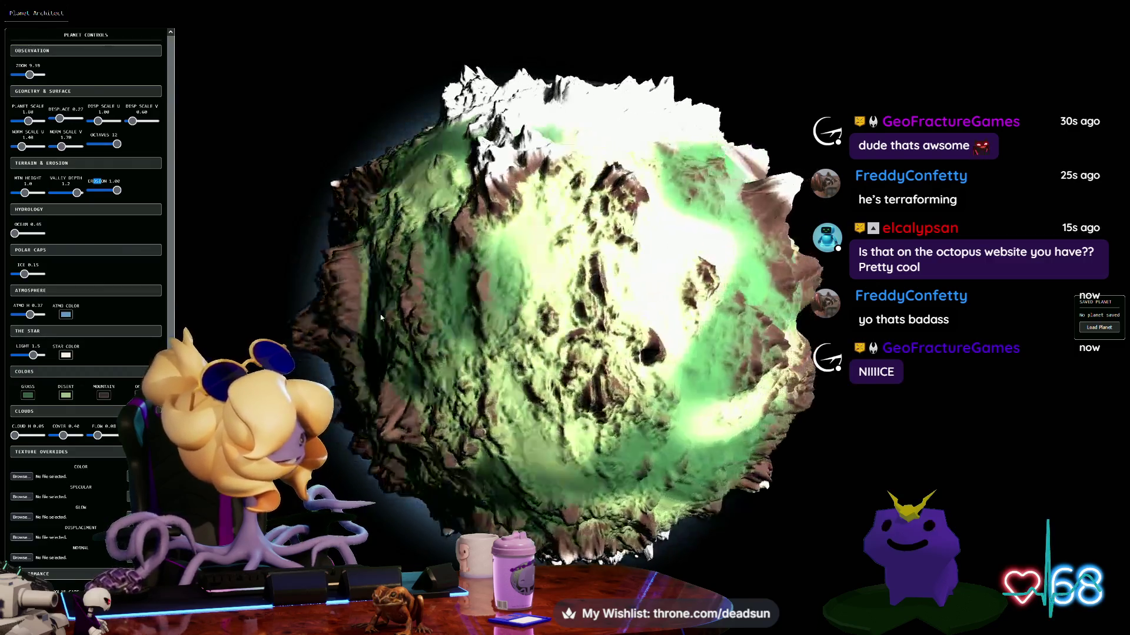
pyautogui.hotkey('alt', 'Tab')
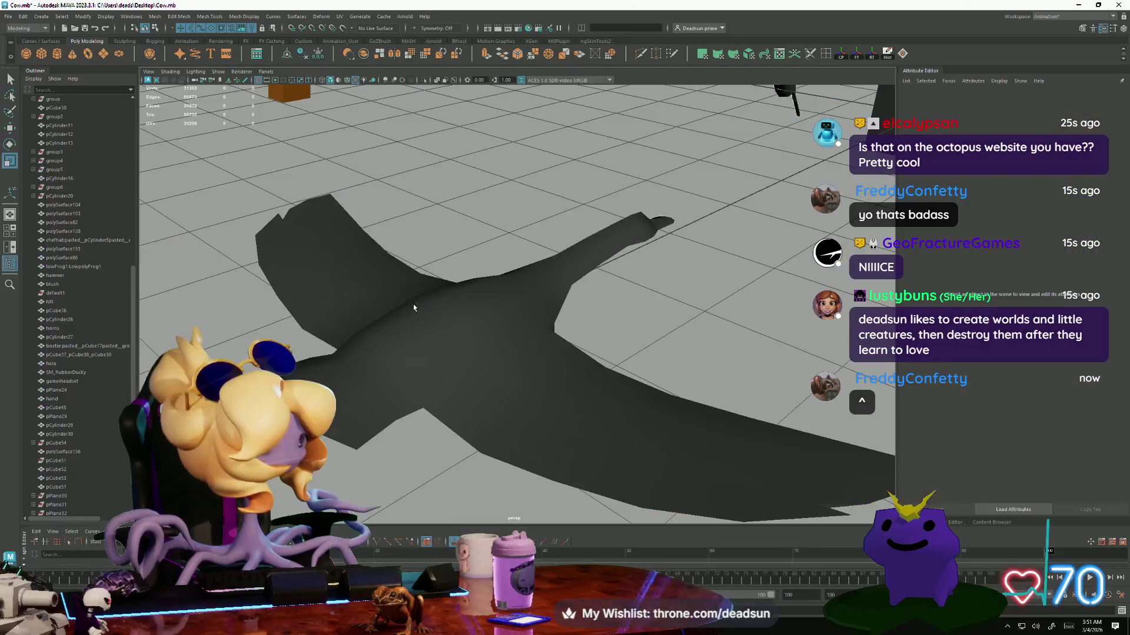
# Frame the bird mesh, then orbit out to a side view of the whole farm.
pyautogui.click(446, 324)
pyautogui.scroll(-5, 412, 335)
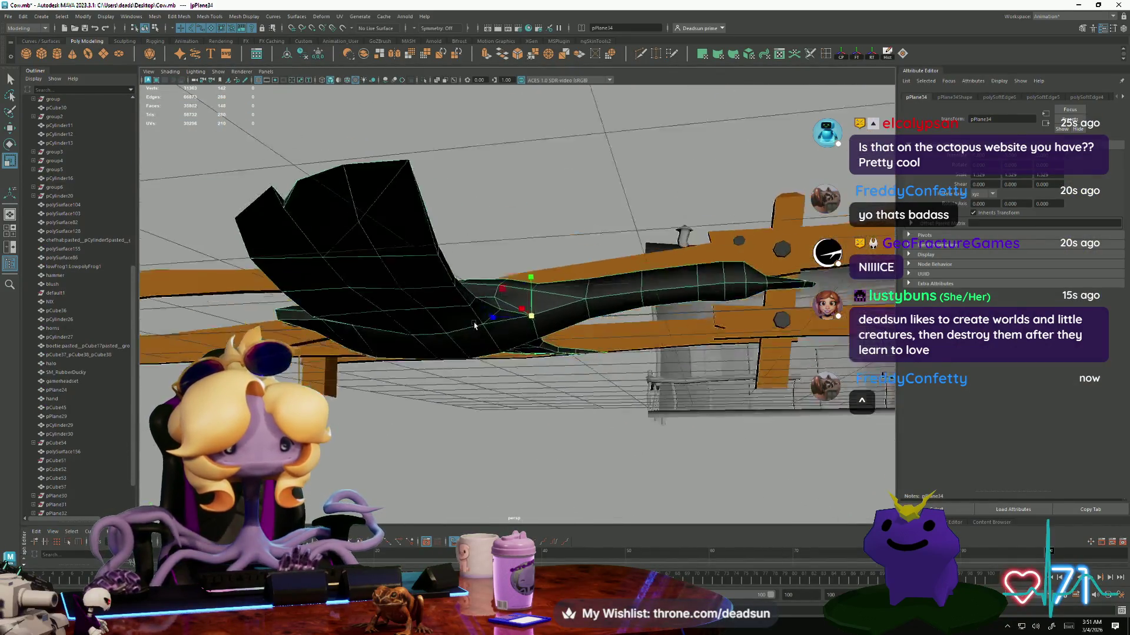
pyautogui.press('f')
pyautogui.keyDown('alt'); pyautogui.moveTo(340, 353); pyautogui.dragTo(509, 356); pyautogui.keyUp('alt')
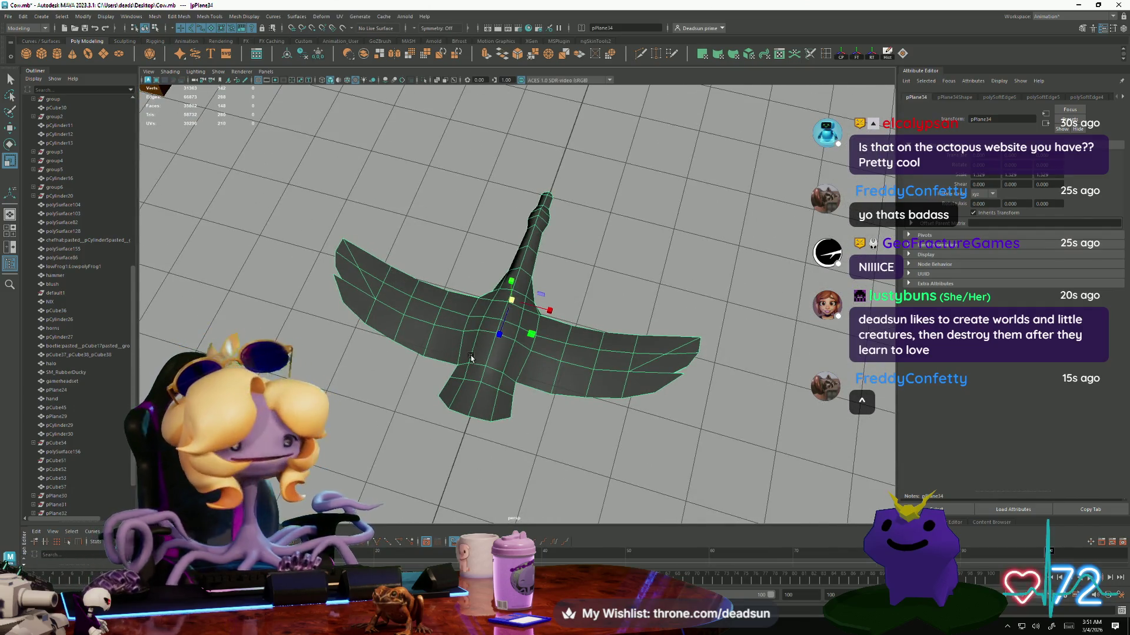
pyautogui.scroll(-5, 471, 357)
pyautogui.keyDown('alt'); pyautogui.moveTo(471, 358); pyautogui.dragTo(548, 360); pyautogui.keyUp('alt')
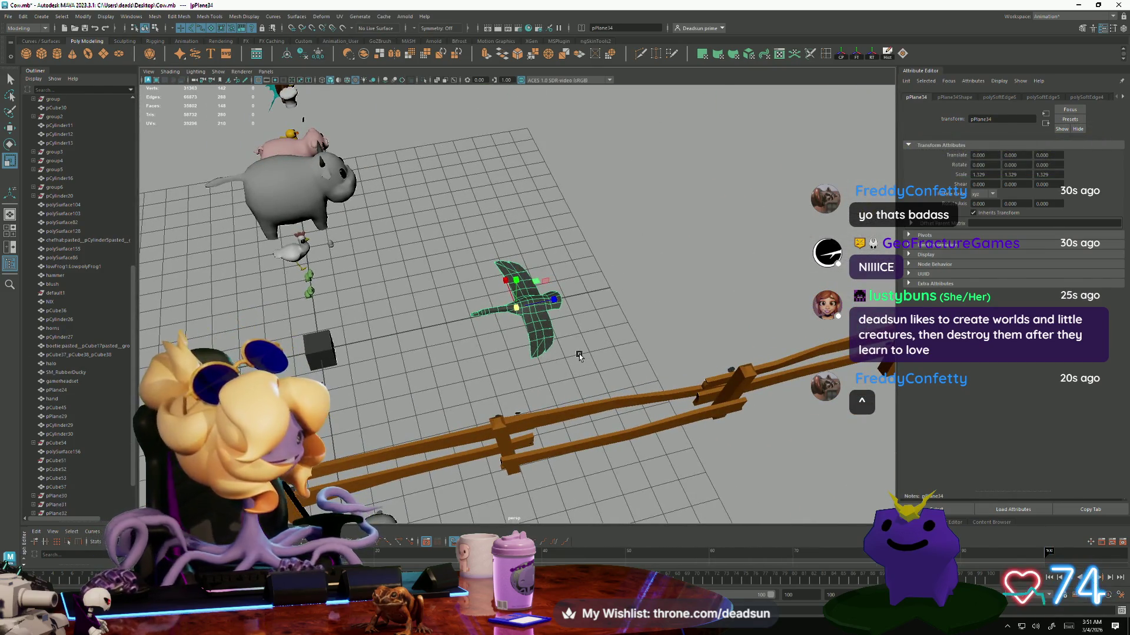
pyautogui.click(628, 357)
pyautogui.moveTo(628, 358)
pyautogui.keyDown('alt'); pyautogui.mouseDown()
pyautogui.moveTo(447, 280)
pyautogui.moveTo(477, 318)
pyautogui.moveTo(465, 282)
pyautogui.moveTo(494, 310)
pyautogui.mouseUp(); pyautogui.keyUp('alt')
# Assign the existing pasted_blinn2 material to the bird mesh.
pyautogui.click(518, 303)
pyautogui.moveTo(495, 311)
pyautogui.mouseDown(button='right')
pyautogui.moveTo(504, 524)
pyautogui.moveTo(544, 547)
pyautogui.moveTo(565, 519)
pyautogui.moveTo(565, 76)
pyautogui.moveTo(576, 179)
pyautogui.mouseUp(button='right')
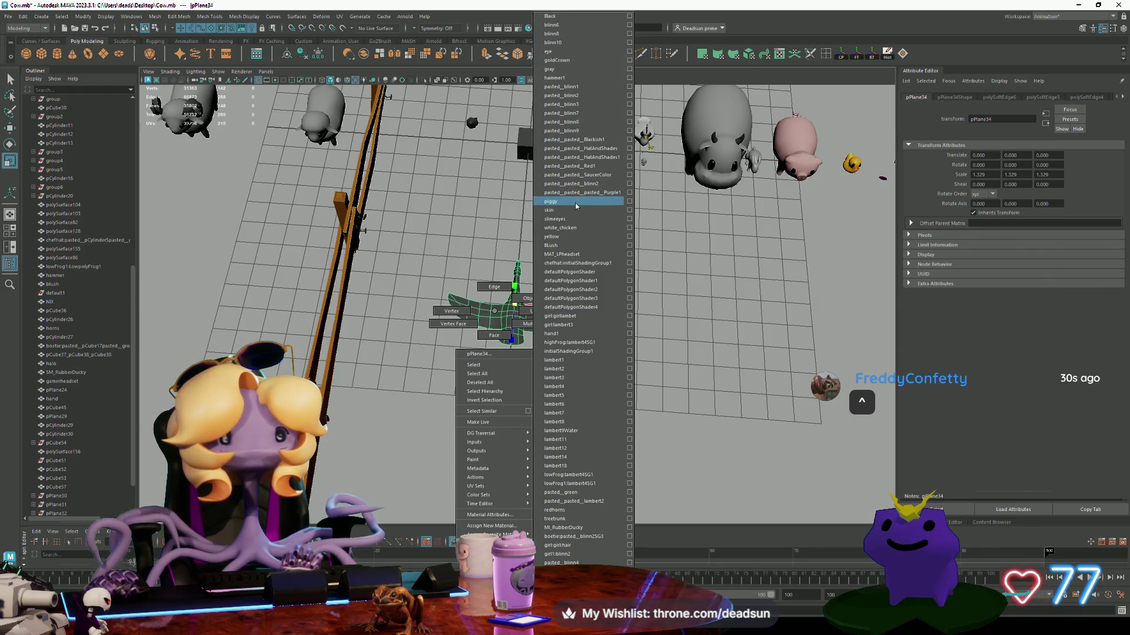
pyautogui.moveTo(577, 220); pyautogui.dragTo(577, 234, button='right')
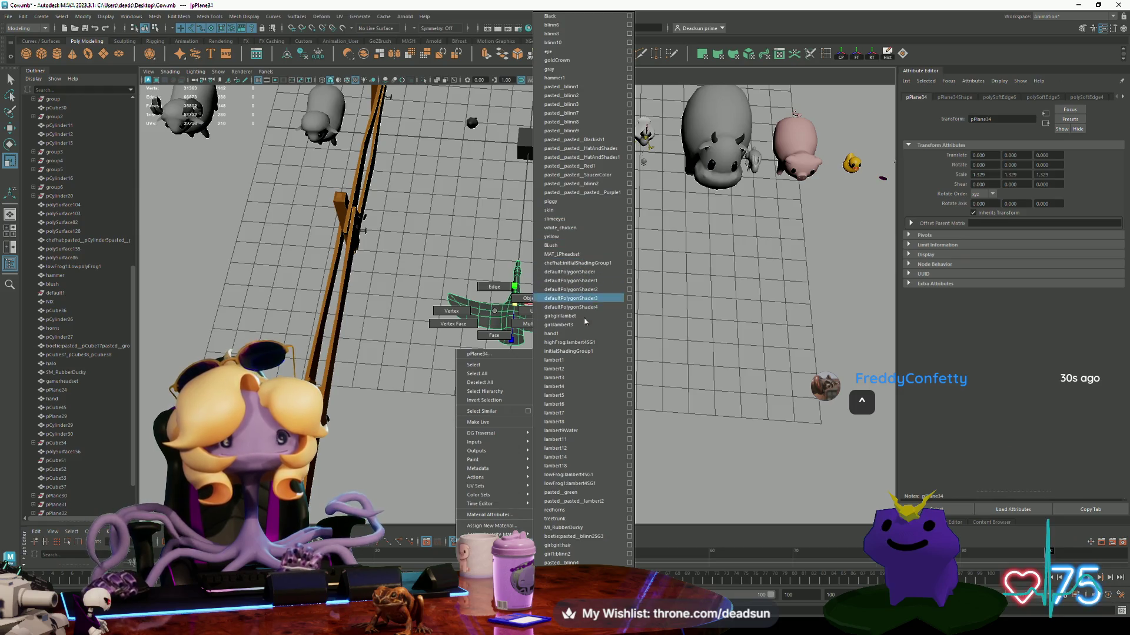
pyautogui.moveTo(598, 522); pyautogui.dragTo(598, 574, button='right')
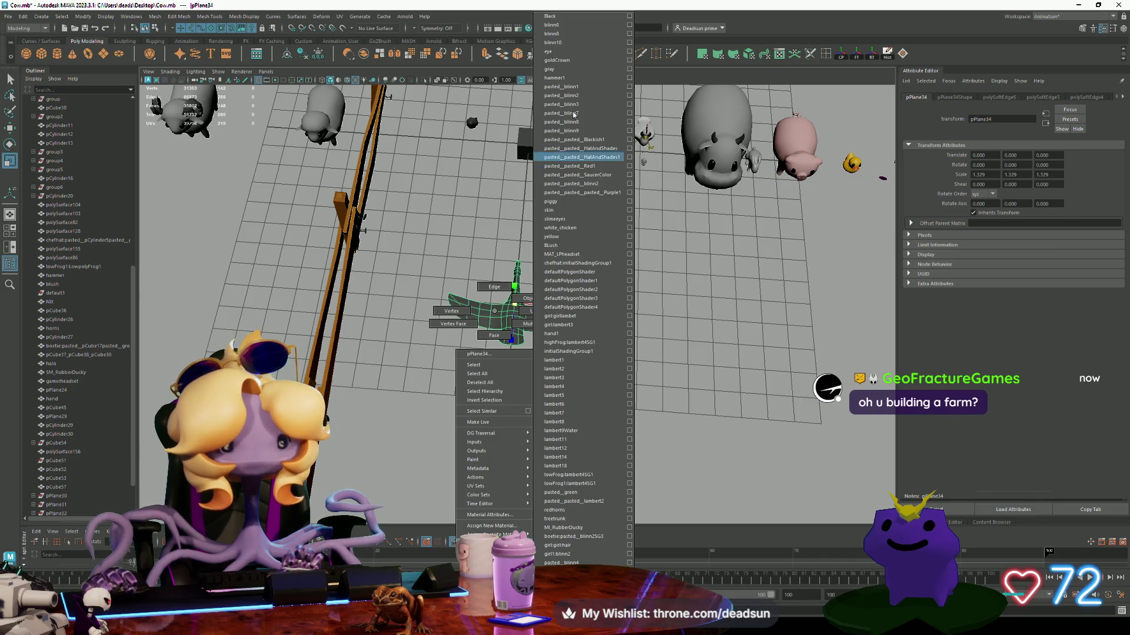
pyautogui.moveTo(582, 95); pyautogui.dragTo(582, 94, button='right')
# Orbit out to a wide perspective view of the farm to check the bird's shading.
pyautogui.click(526, 128)
pyautogui.moveTo(526, 128)
pyautogui.keyDown('alt'); pyautogui.mouseDown()
pyautogui.moveTo(479, 398)
pyautogui.moveTo(517, 388)
pyautogui.mouseUp(); pyautogui.keyUp('alt')
pyautogui.scroll(5, 518, 389)
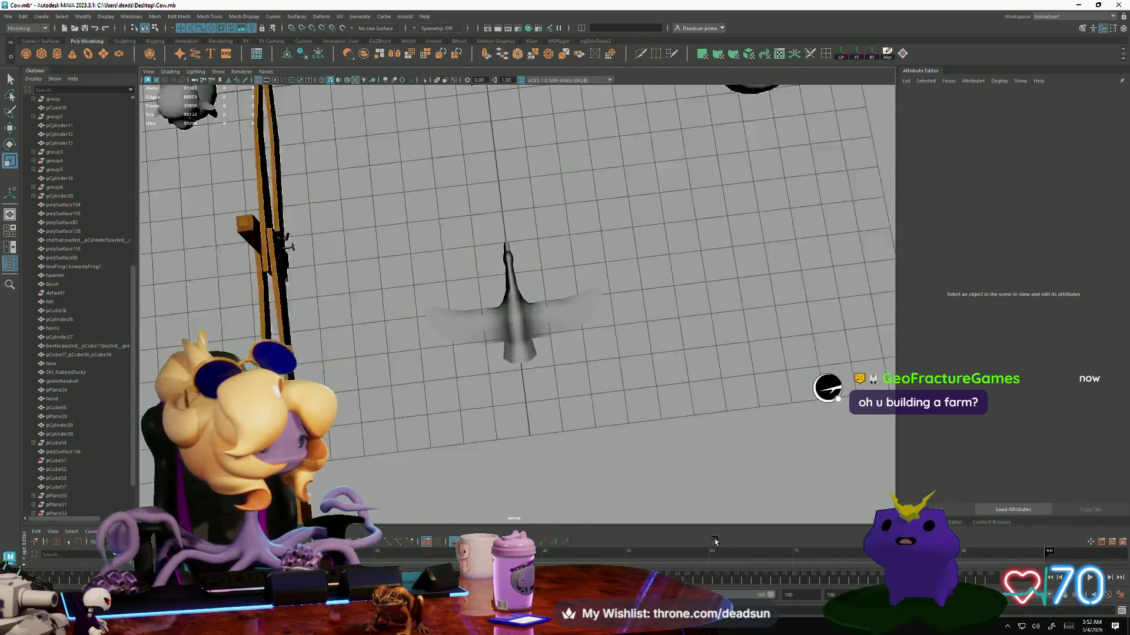
pyautogui.click(527, 340)
pyautogui.scroll(-5, 528, 340)
pyautogui.moveTo(527, 339)
pyautogui.keyDown('alt'); pyautogui.mouseDown()
pyautogui.moveTo(557, 377)
pyautogui.moveTo(389, 450)
pyautogui.moveTo(358, 424)
pyautogui.mouseUp(); pyautogui.keyUp('alt')
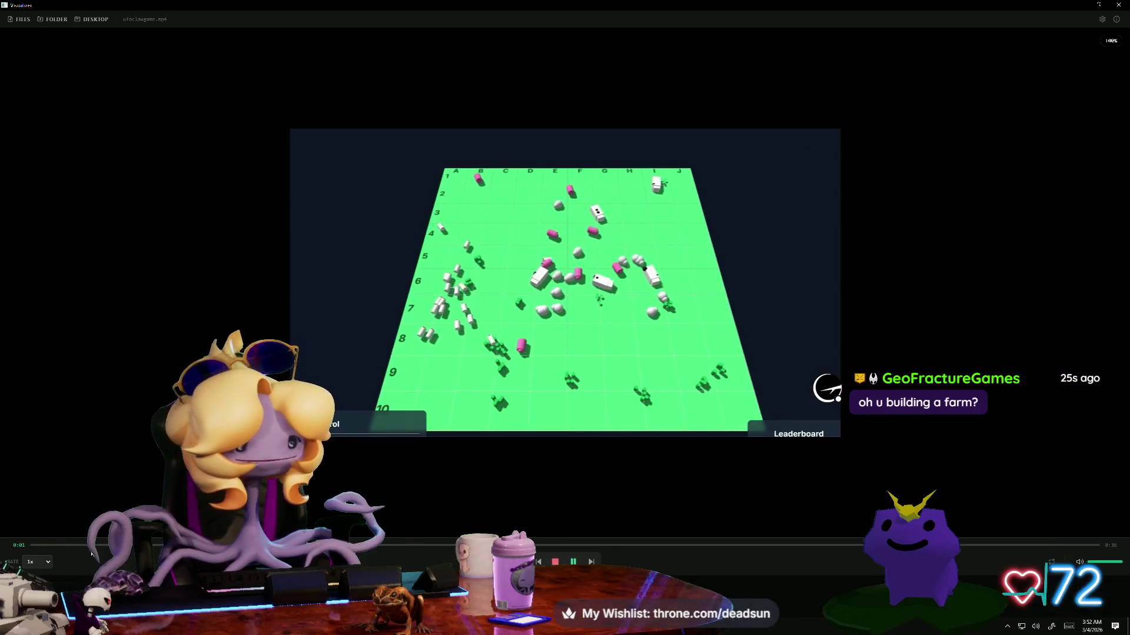
pyautogui.click(32, 546)
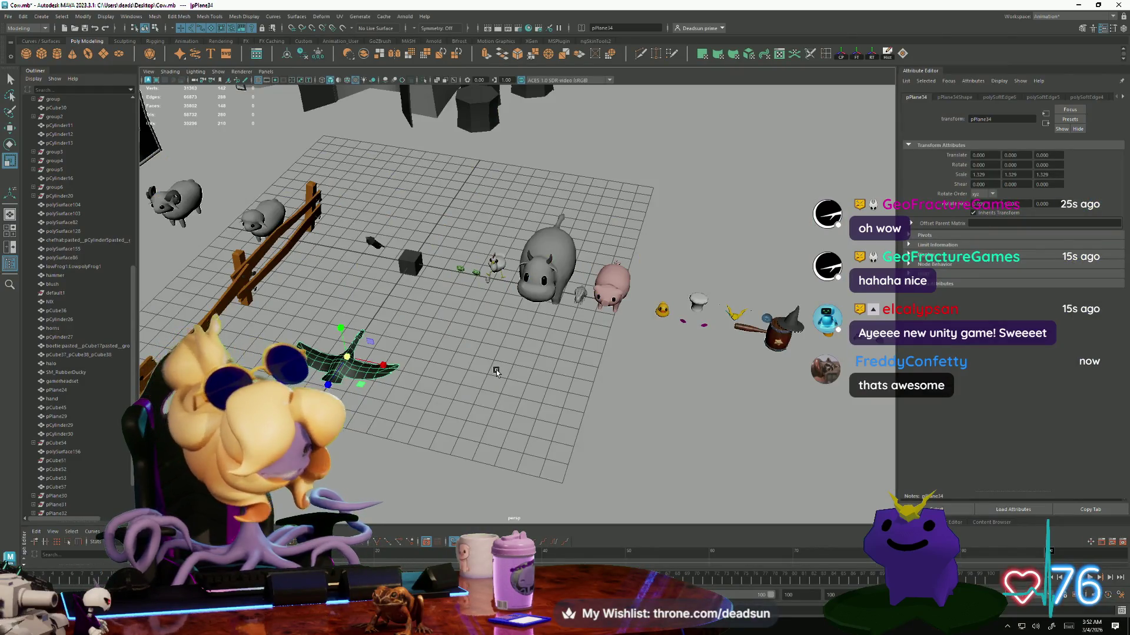
# Alt+Tab to bring the Juna's Frog game window in front of Maya.
pyautogui.hotkey('alt', 'Tab')
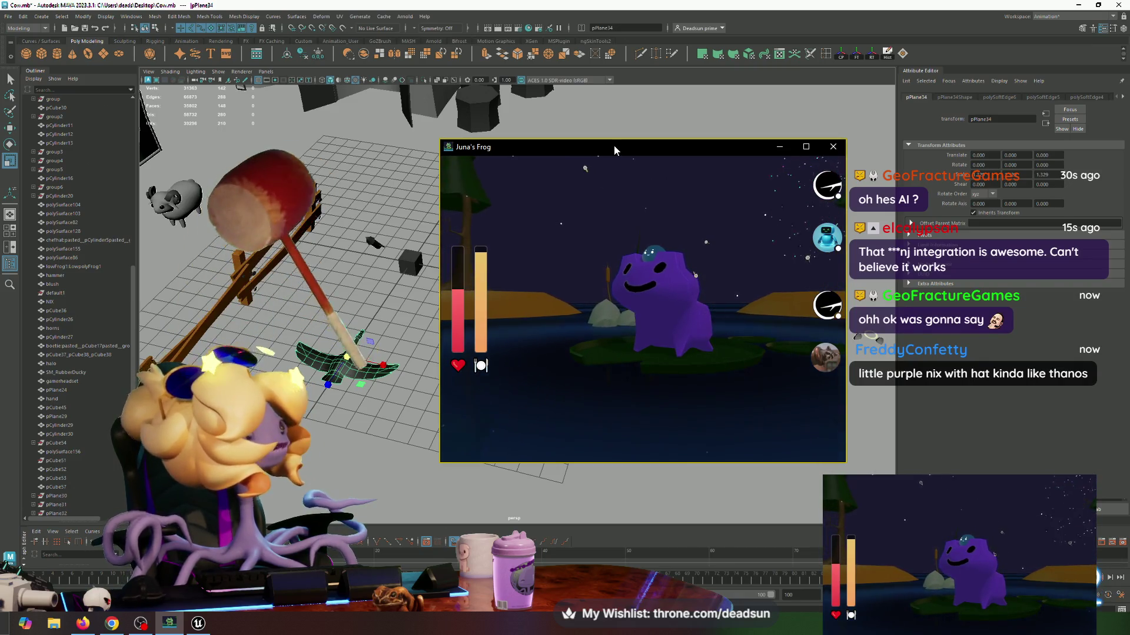
# Drag the Juna's Frog window down-right, off the Maya viewport.
pyautogui.moveTo(611, 144)
pyautogui.mouseDown()
pyautogui.moveTo(688, 320)
pyautogui.moveTo(706, 634)
pyautogui.mouseUp()
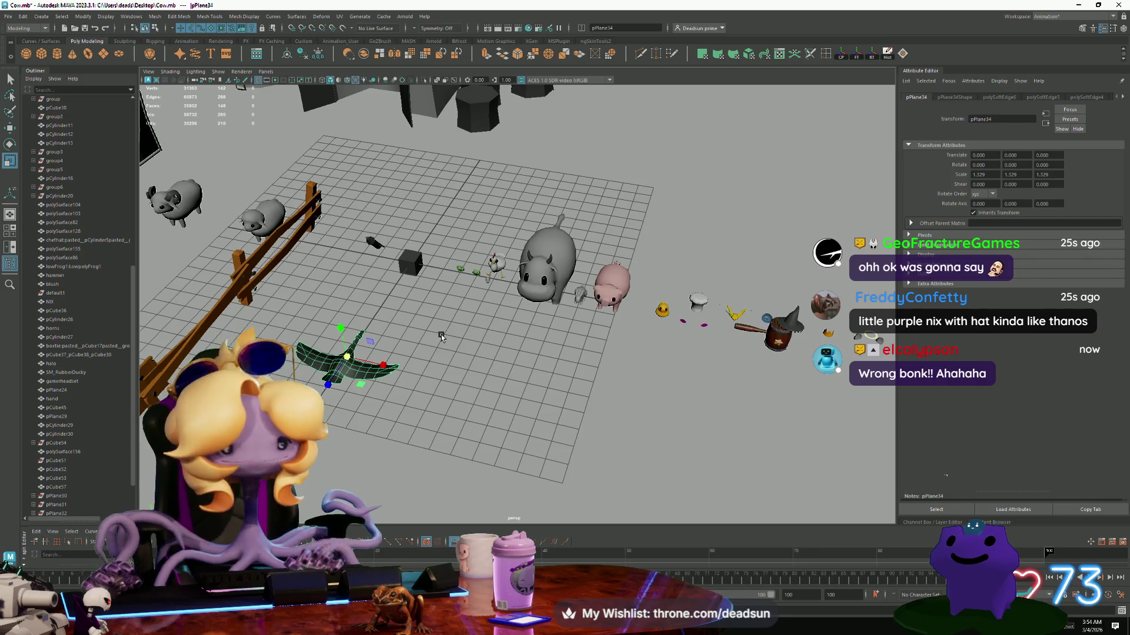
pyautogui.moveTo(425, 322)
pyautogui.keyDown('alt'); pyautogui.mouseDown()
pyautogui.moveTo(529, 383)
pyautogui.moveTo(739, 441)
pyautogui.moveTo(600, 368)
pyautogui.moveTo(602, 353)
pyautogui.moveTo(706, 411)
pyautogui.moveTo(517, 428)
pyautogui.moveTo(570, 440)
pyautogui.moveTo(471, 396)
pyautogui.moveTo(456, 462)
pyautogui.moveTo(530, 454)
pyautogui.moveTo(563, 420)
pyautogui.mouseUp(); pyautogui.keyUp('alt')
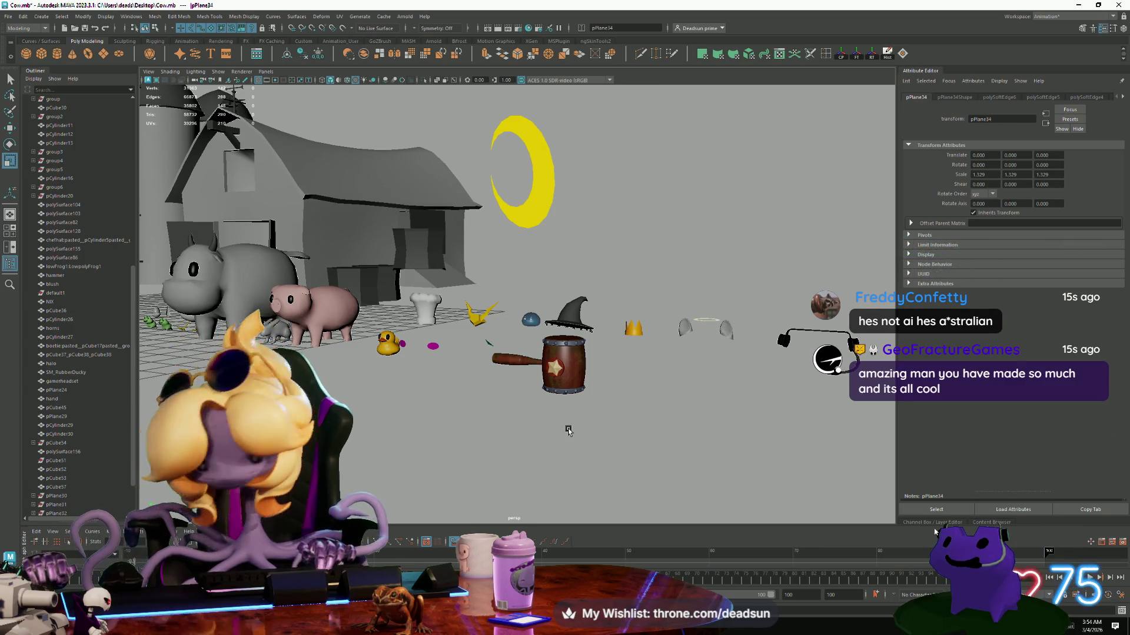
pyautogui.keyDown('alt'); pyautogui.moveTo(388, 348); pyautogui.dragTo(259, 334); pyautogui.keyUp('alt')
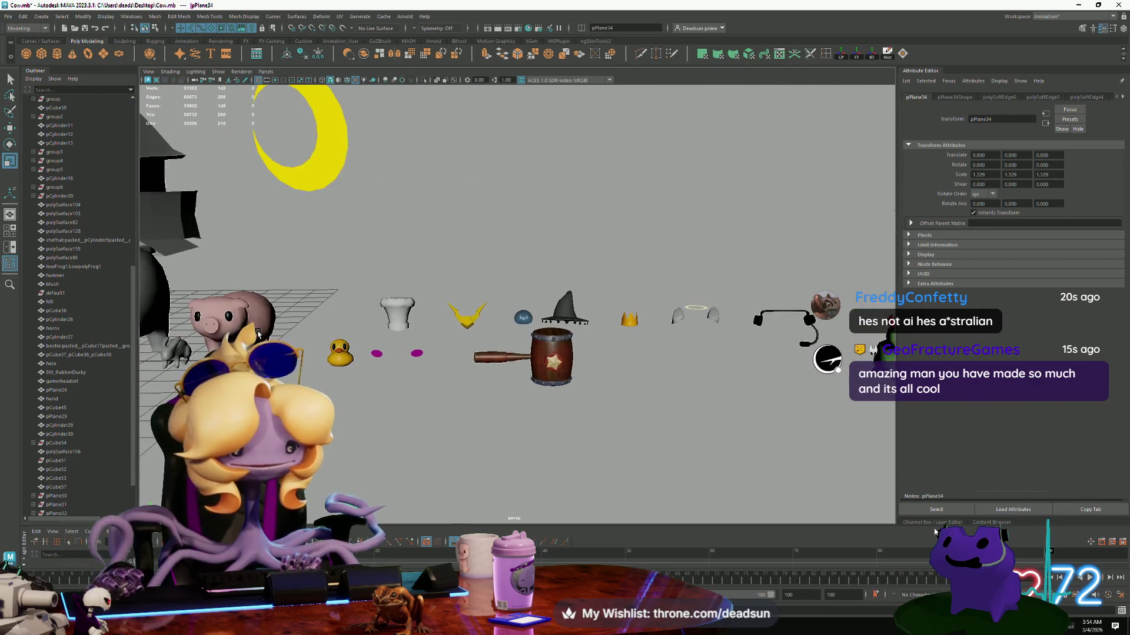
pyautogui.press('f')
pyautogui.moveTo(518, 383)
pyautogui.keyDown('alt'); pyautogui.mouseDown()
pyautogui.moveTo(492, 454)
pyautogui.moveTo(427, 458)
pyautogui.mouseUp(); pyautogui.keyUp('alt')
pyautogui.click(428, 458)
pyautogui.scroll(-15, 435, 458)
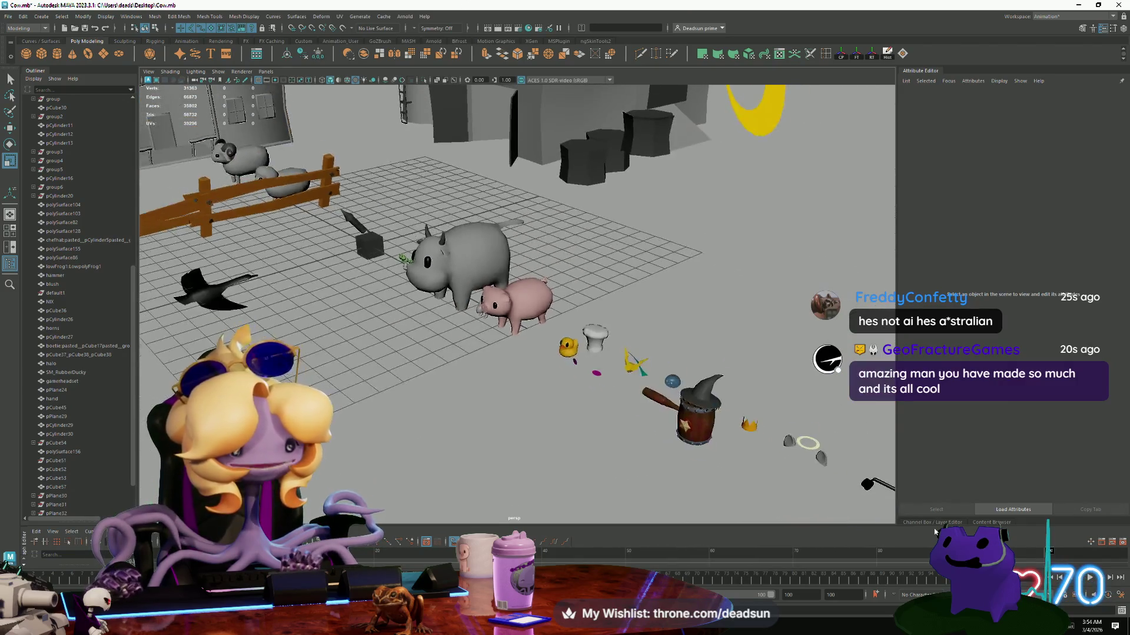
pyautogui.scroll(-5, 458, 457)
pyautogui.keyDown('alt'); pyautogui.moveTo(458, 456); pyautogui.dragTo(295, 363); pyautogui.keyUp('alt')
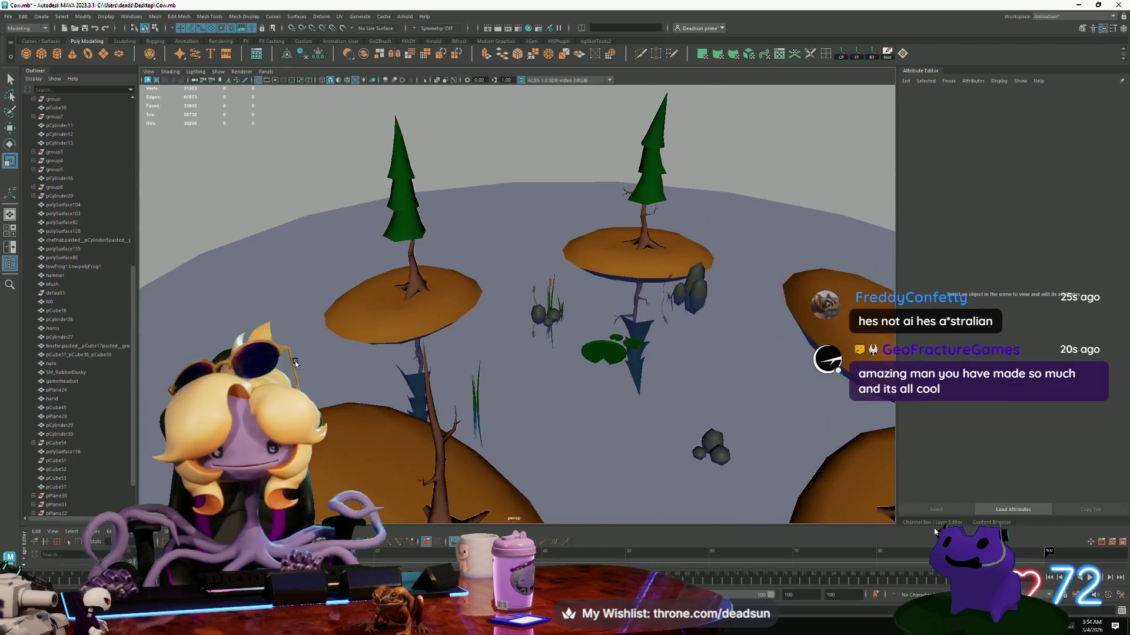
pyautogui.moveTo(643, 400)
pyautogui.keyDown('alt'); pyautogui.mouseDown()
pyautogui.moveTo(479, 403)
pyautogui.moveTo(528, 199)
pyautogui.moveTo(441, 340)
pyautogui.moveTo(462, 335)
pyautogui.moveTo(264, 244)
pyautogui.moveTo(383, 342)
pyautogui.moveTo(481, 381)
pyautogui.moveTo(434, 406)
pyautogui.moveTo(548, 451)
pyautogui.mouseUp(); pyautogui.keyUp('alt')
pyautogui.click(463, 350)
pyautogui.press('f')
pyautogui.click(527, 199)
pyautogui.scroll(5, 548, 450)
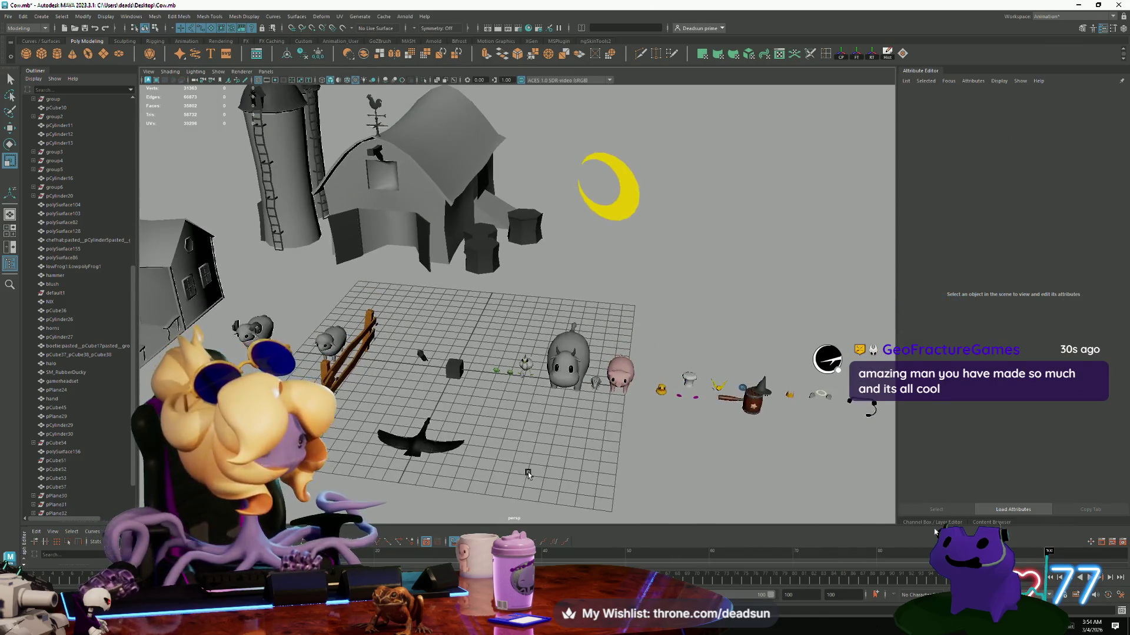
pyautogui.scroll(2, 520, 468)
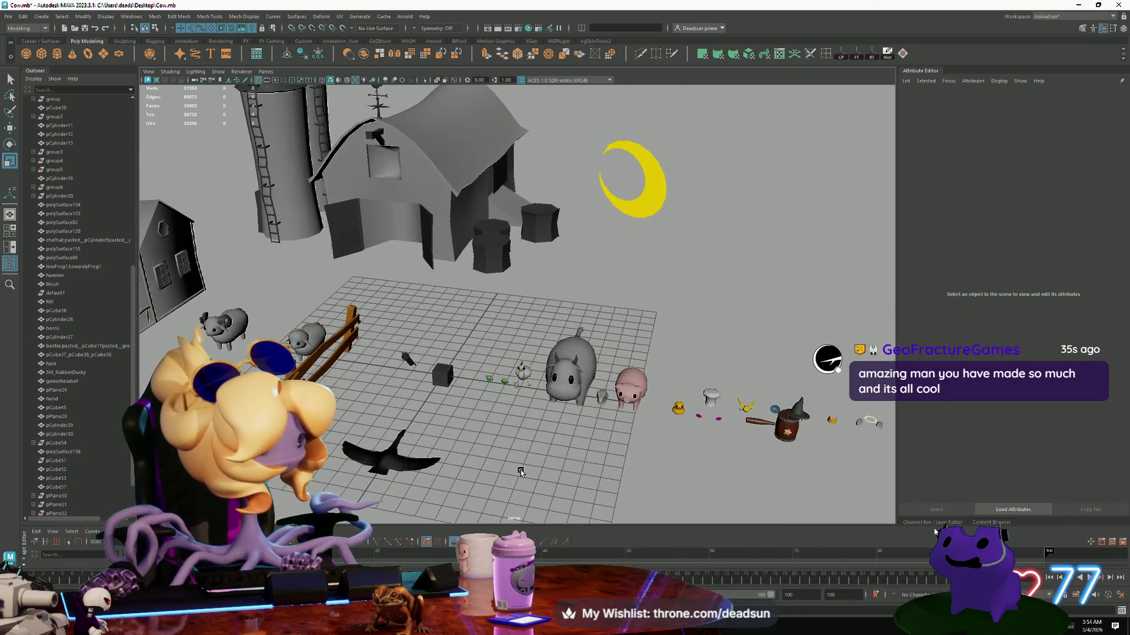
pyautogui.scroll(2, 520, 467)
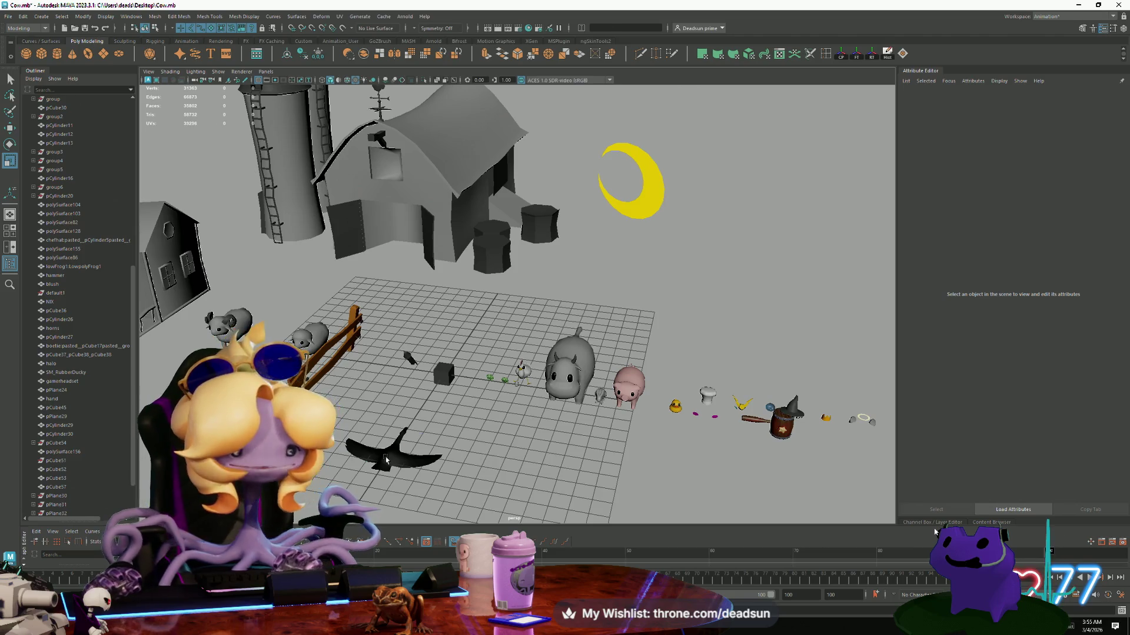
pyautogui.click(386, 460)
pyautogui.press('f')
pyautogui.click(581, 501)
pyautogui.click(538, 446)
# Assign a new Standard Surface material to the goose.
pyautogui.moveTo(488, 353); pyautogui.dragTo(499, 519, button='right')
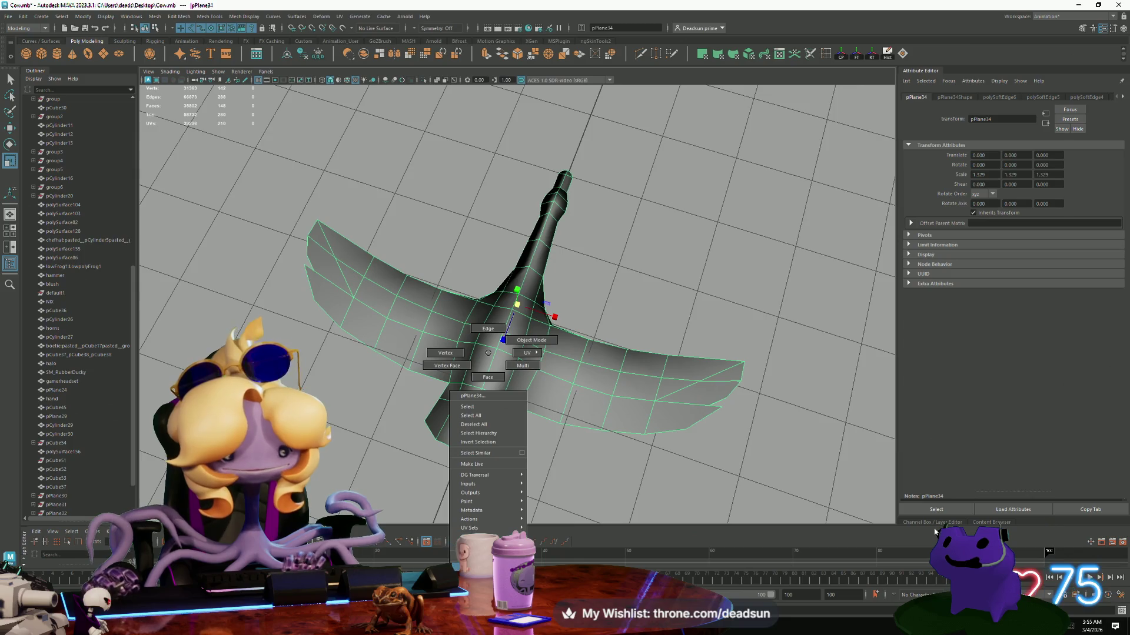
pyautogui.moveTo(489, 565)
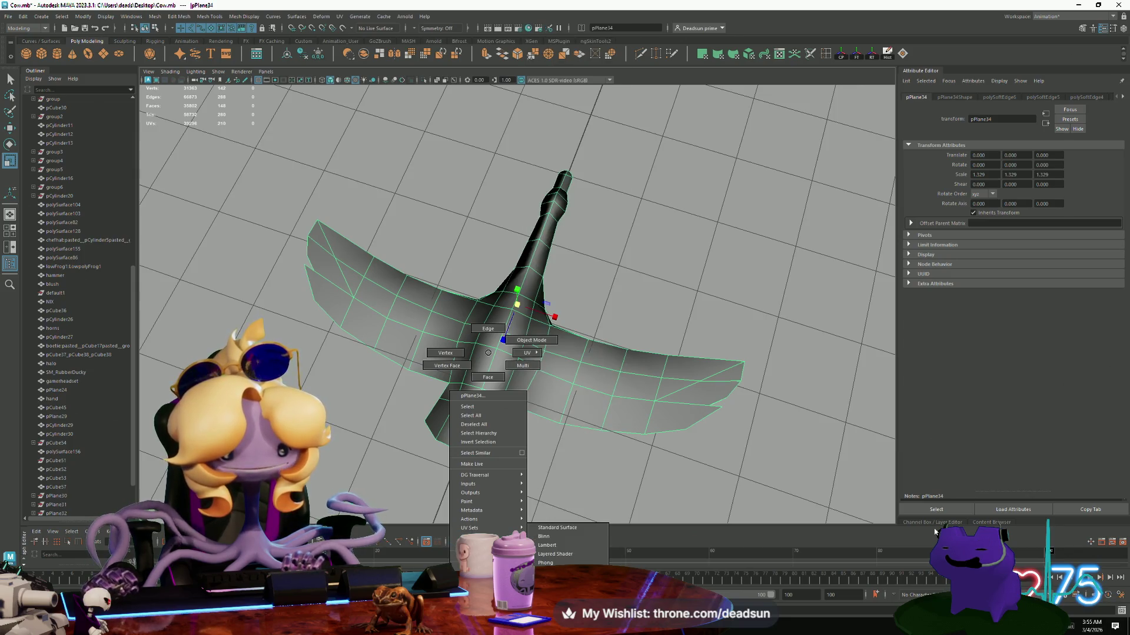
pyautogui.click(558, 528)
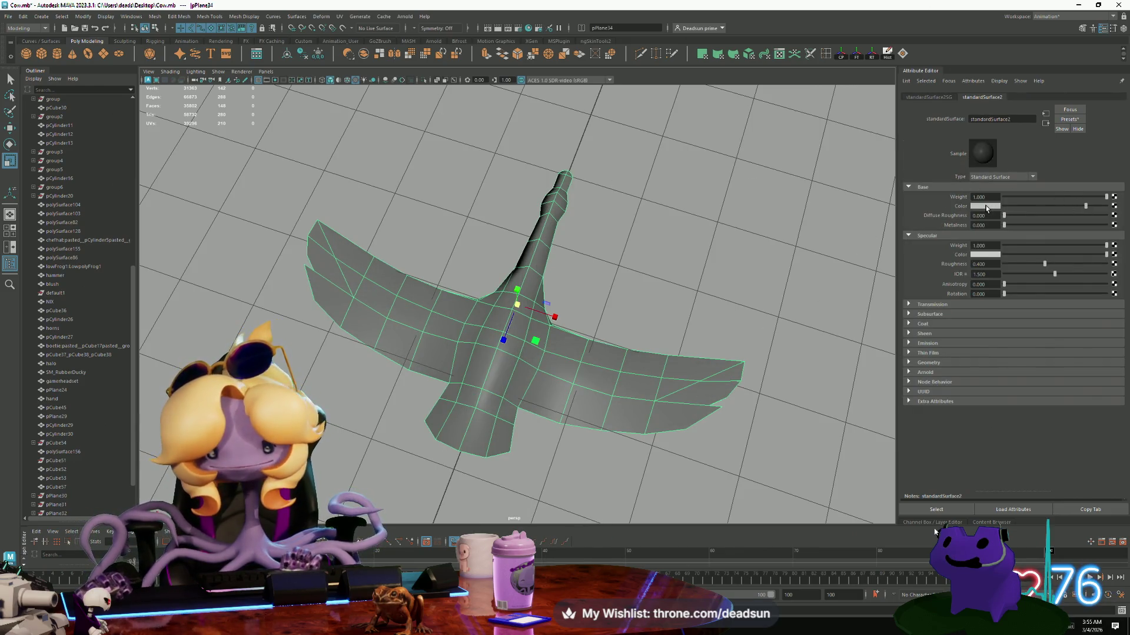
# Set the material's Base Color to bright green and zoom out over the farm.
pyautogui.click(979, 207)
pyautogui.click(451, 317)
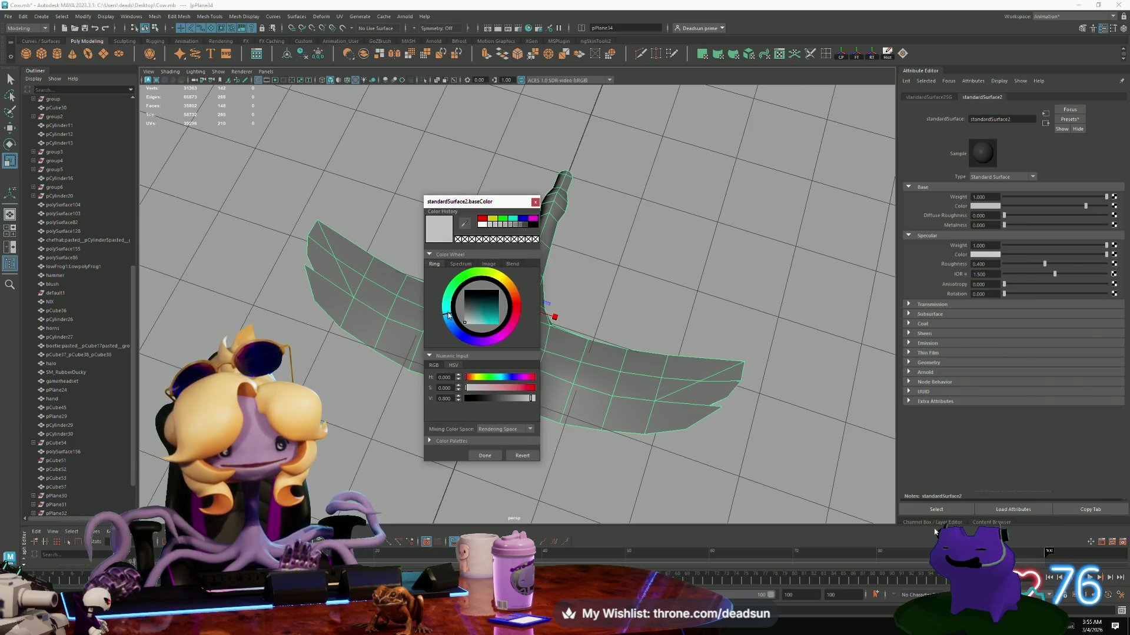
pyautogui.click(489, 312)
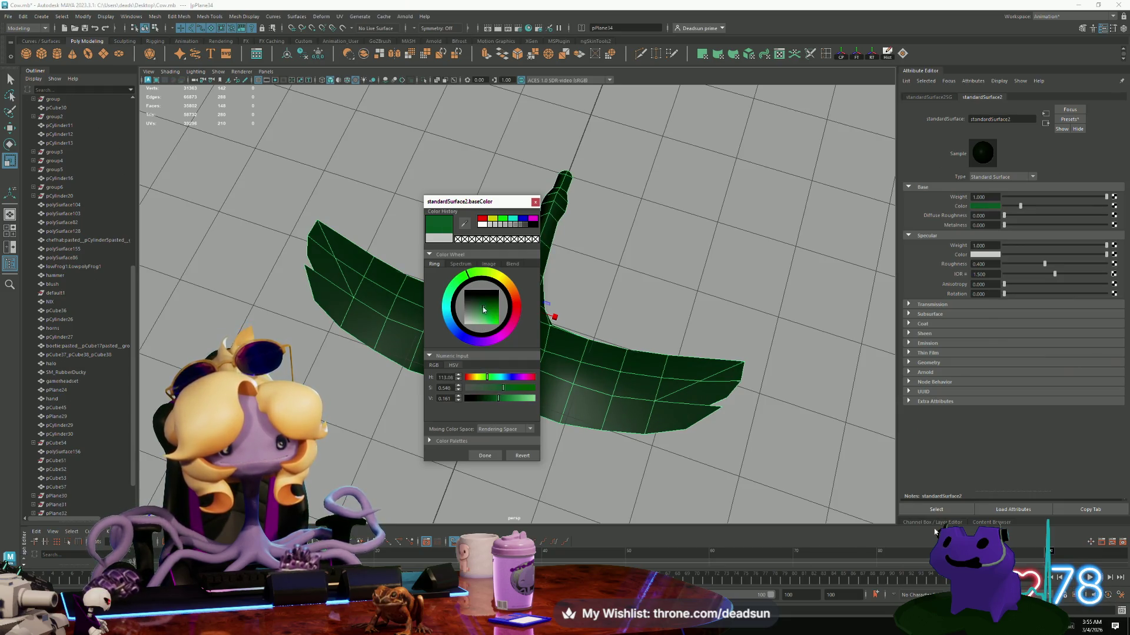
pyautogui.moveTo(480, 310); pyautogui.dragTo(490, 322)
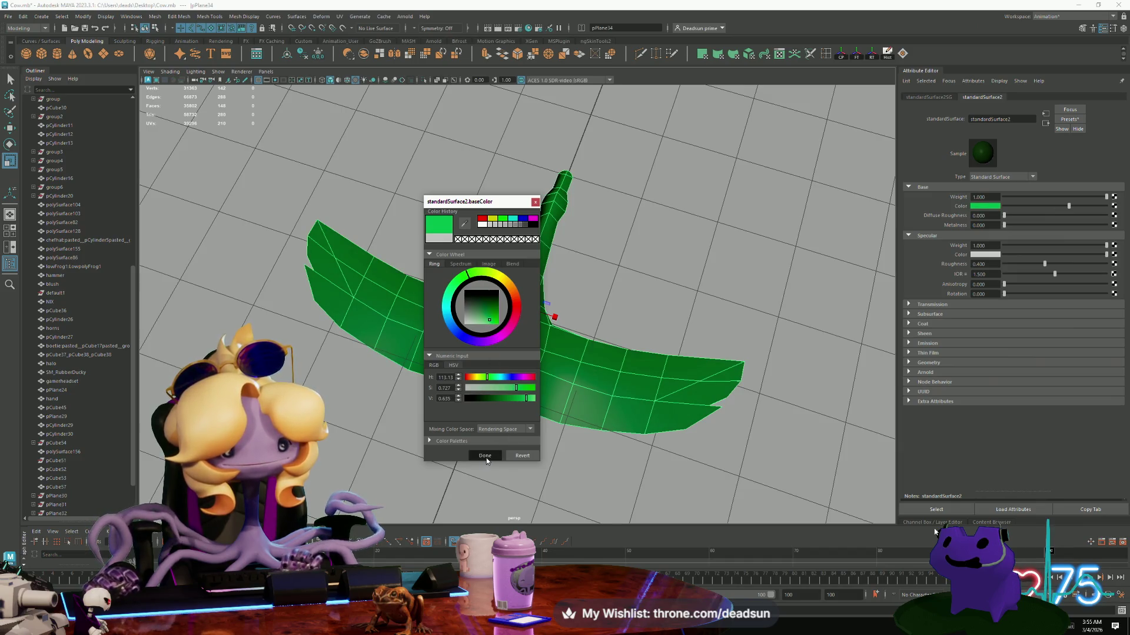
pyautogui.click(485, 456)
pyautogui.scroll(-5, 487, 412)
pyautogui.moveTo(479, 365); pyautogui.dragTo(589, 275, button='right')
pyautogui.click(590, 275)
pyautogui.moveTo(590, 274)
pyautogui.keyDown('alt'); pyautogui.mouseDown()
pyautogui.moveTo(526, 367)
pyautogui.moveTo(547, 329)
pyautogui.moveTo(484, 312)
pyautogui.mouseUp(); pyautogui.keyUp('alt')
pyautogui.scroll(5, 552, 316)
pyautogui.click(499, 328)
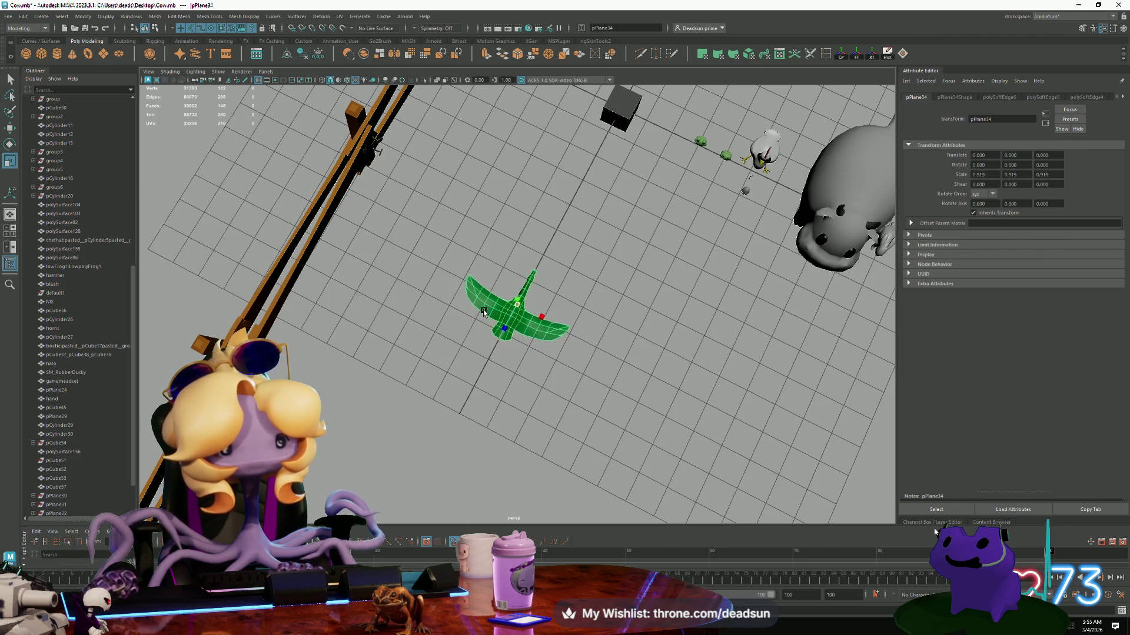
pyautogui.click(437, 331)
pyautogui.moveTo(494, 454)
pyautogui.keyDown('alt'); pyautogui.mouseDown()
pyautogui.moveTo(418, 391)
pyautogui.moveTo(431, 347)
pyautogui.moveTo(542, 449)
pyautogui.moveTo(524, 442)
pyautogui.mouseUp(); pyautogui.keyUp('alt')
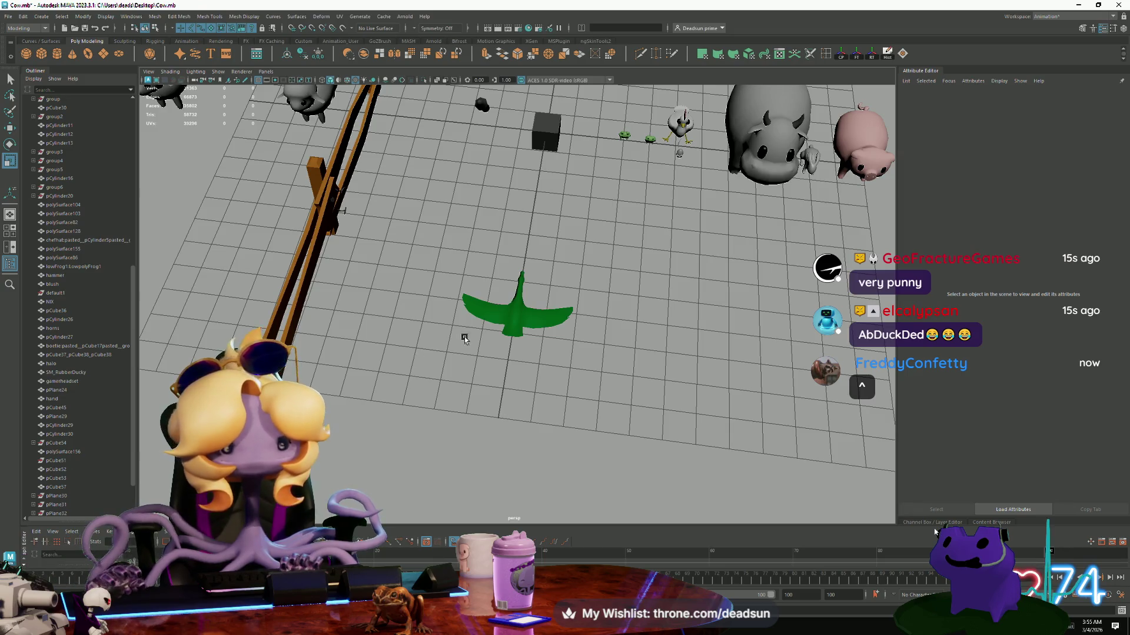
pyautogui.keyDown('alt'); pyautogui.moveTo(465, 338); pyautogui.dragTo(471, 376); pyautogui.keyUp('alt')
pyautogui.click(527, 306)
pyautogui.press('f')
pyautogui.click(590, 295)
pyautogui.moveTo(589, 295)
pyautogui.keyDown('alt'); pyautogui.mouseDown()
pyautogui.moveTo(456, 244)
pyautogui.moveTo(530, 296)
pyautogui.mouseUp(); pyautogui.keyUp('alt')
pyautogui.click(529, 297)
pyautogui.moveTo(517, 384)
pyautogui.keyDown('alt'); pyautogui.mouseDown()
pyautogui.moveTo(534, 379)
pyautogui.moveTo(487, 416)
pyautogui.moveTo(310, 385)
pyautogui.mouseUp(); pyautogui.keyUp('alt')
pyautogui.scroll(-5, 487, 415)
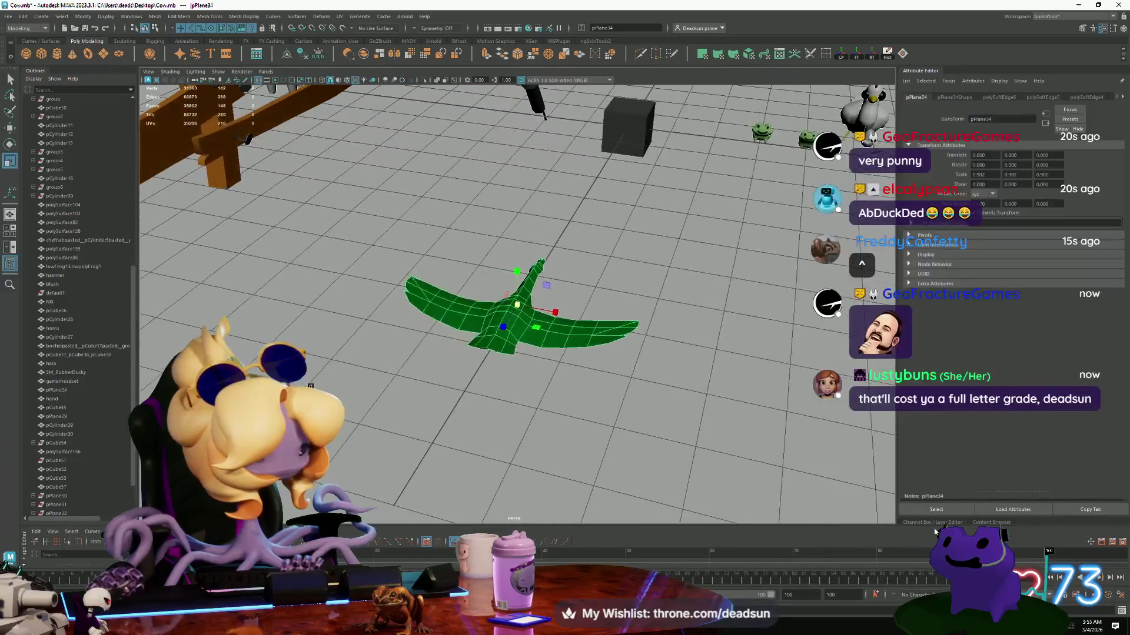
pyautogui.moveTo(377, 428)
pyautogui.keyDown('alt'); pyautogui.mouseDown()
pyautogui.moveTo(401, 423)
pyautogui.moveTo(396, 406)
pyautogui.moveTo(417, 429)
pyautogui.mouseUp(); pyautogui.keyUp('alt')
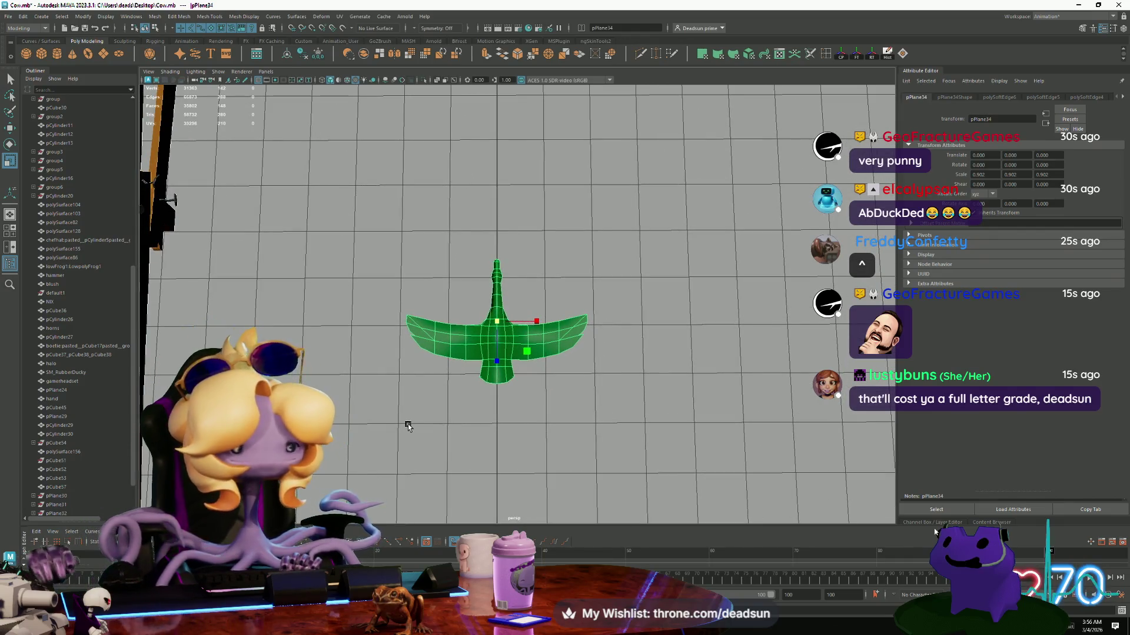
# Move the green goose along Z toward the small cube.
pyautogui.keyDown('alt'); pyautogui.moveTo(352, 429); pyautogui.dragTo(352, 409); pyautogui.keyUp('alt')
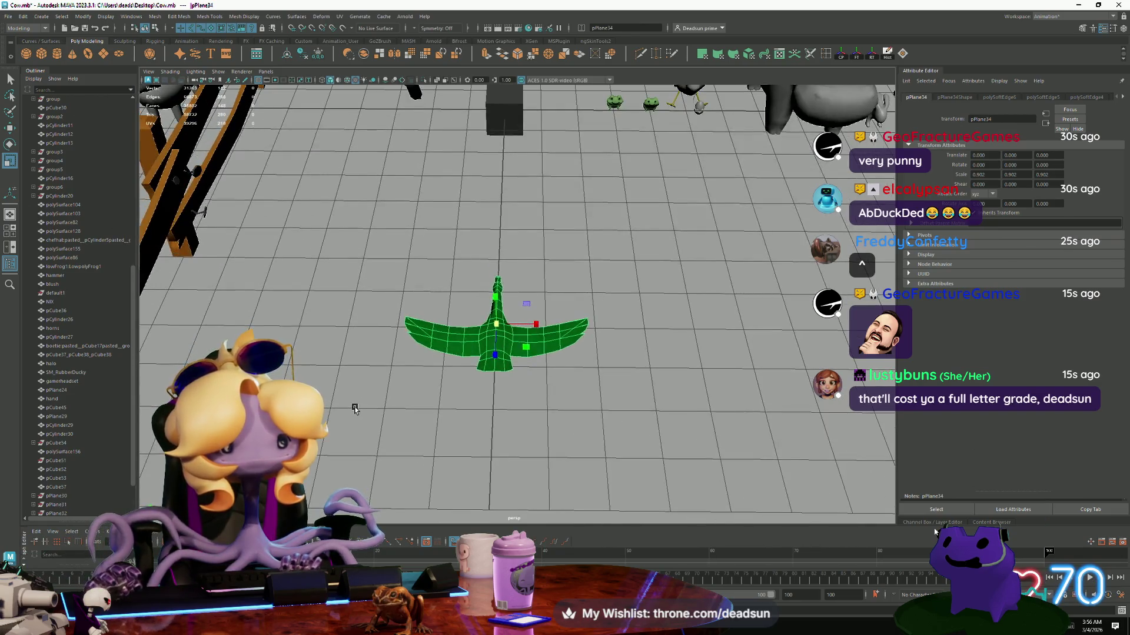
pyautogui.click(356, 421)
pyautogui.moveTo(376, 449)
pyautogui.keyDown('alt'); pyautogui.mouseDown()
pyautogui.moveTo(404, 425)
pyautogui.moveTo(416, 537)
pyautogui.moveTo(411, 477)
pyautogui.moveTo(364, 387)
pyautogui.moveTo(583, 383)
pyautogui.moveTo(543, 390)
pyautogui.mouseUp(); pyautogui.keyUp('alt')
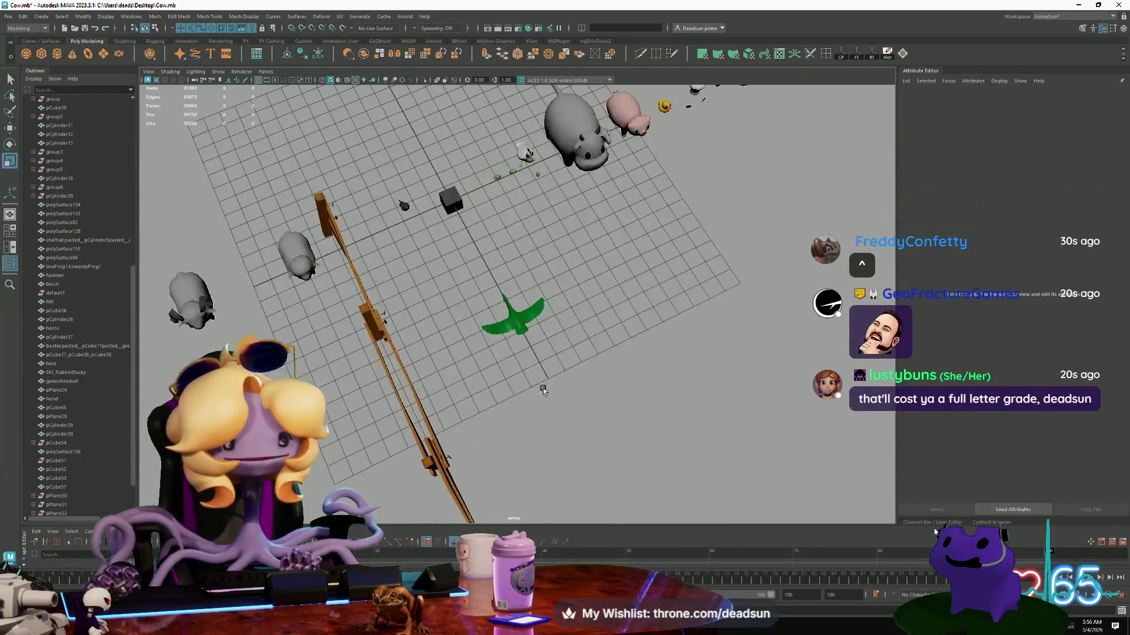
pyautogui.click(499, 310)
pyautogui.press('w')
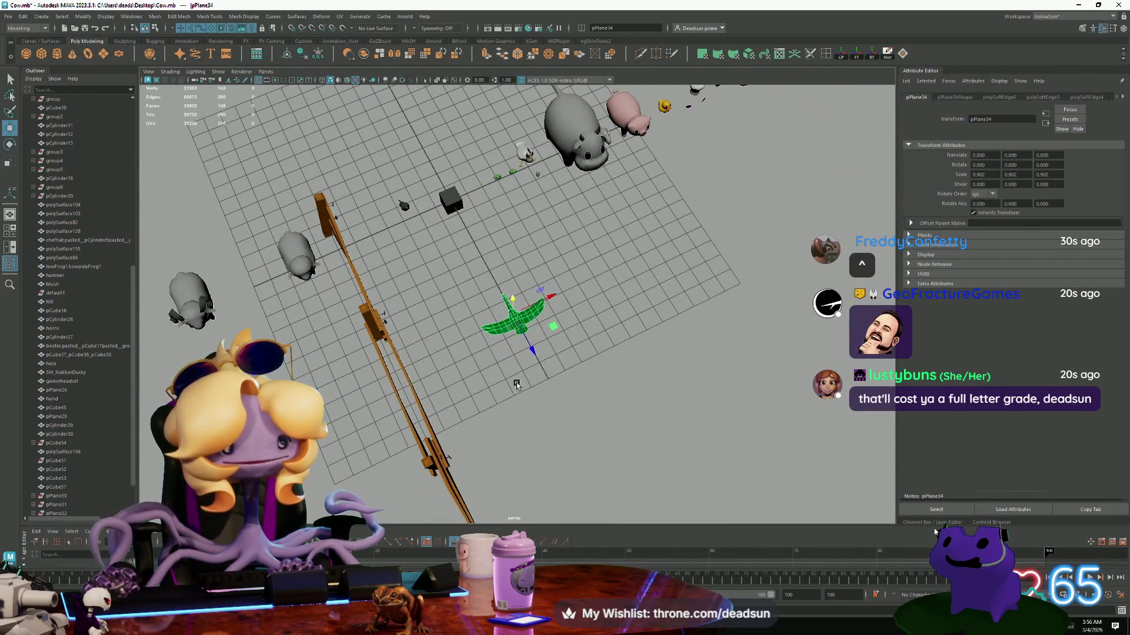
pyautogui.moveTo(481, 360)
pyautogui.keyDown('alt'); pyautogui.mouseDown()
pyautogui.moveTo(537, 411)
pyautogui.moveTo(583, 320)
pyautogui.moveTo(640, 310)
pyautogui.moveTo(576, 395)
pyautogui.mouseUp(); pyautogui.keyUp('alt')
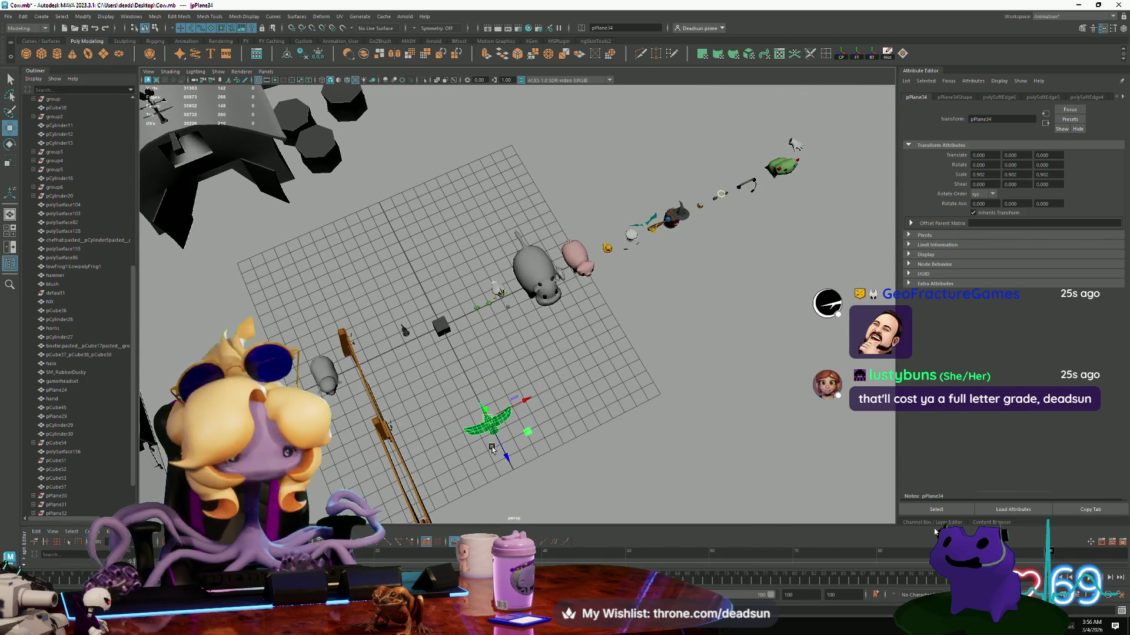
pyautogui.moveTo(511, 461); pyautogui.dragTo(426, 333)
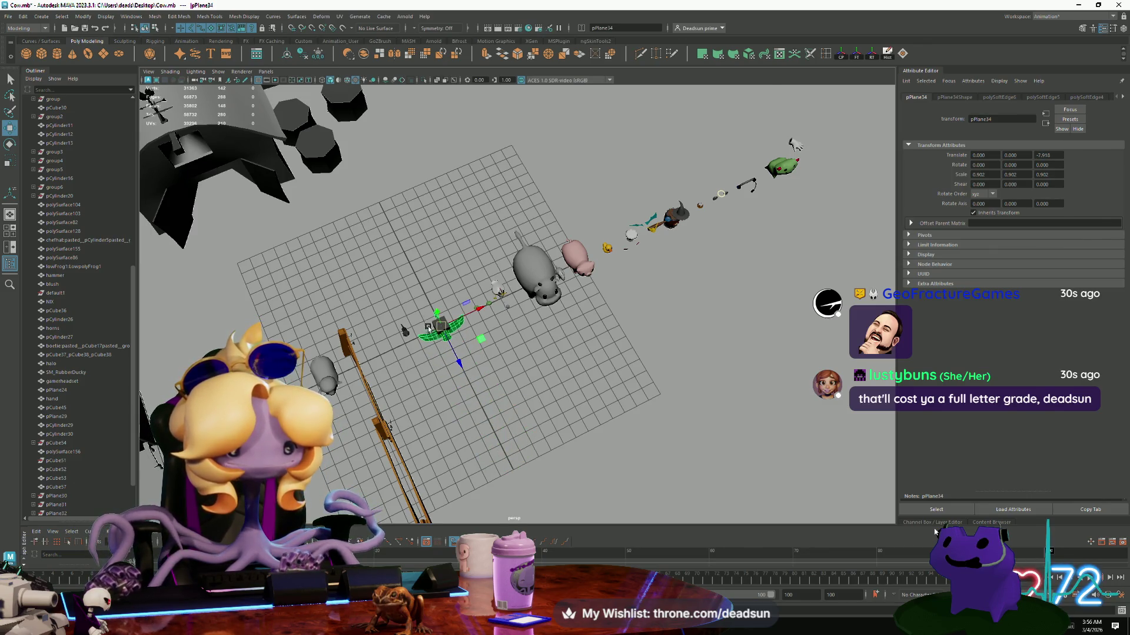
# Reselect the goose and rotate it into a tilted, banking flight pose.
pyautogui.click(452, 323)
pyautogui.click(445, 325)
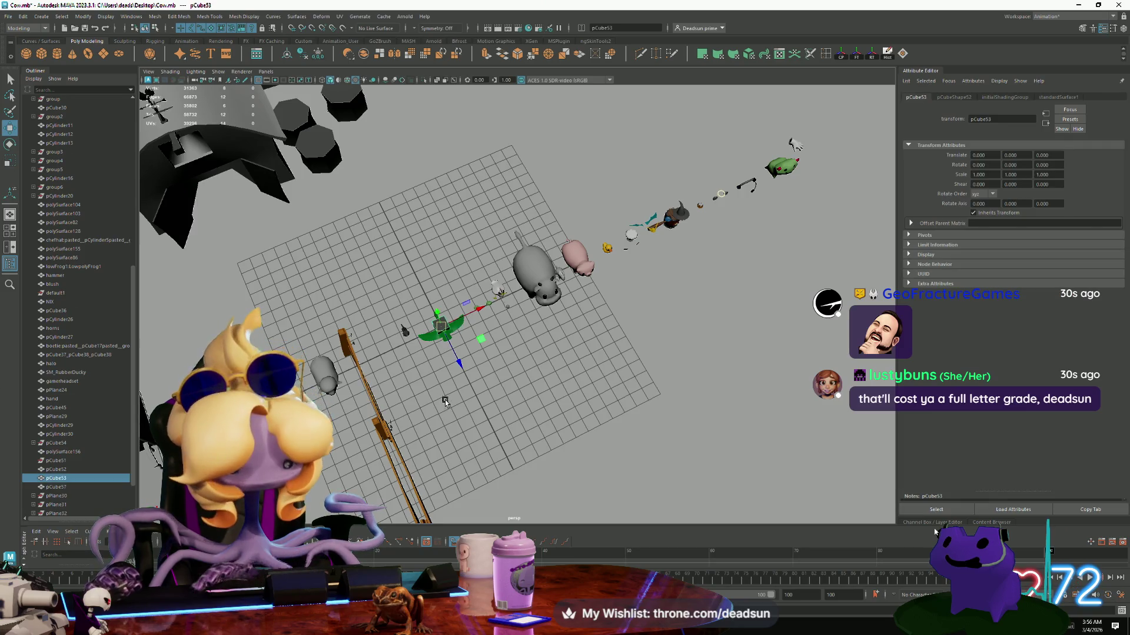
pyautogui.click(442, 340)
pyautogui.press('e')
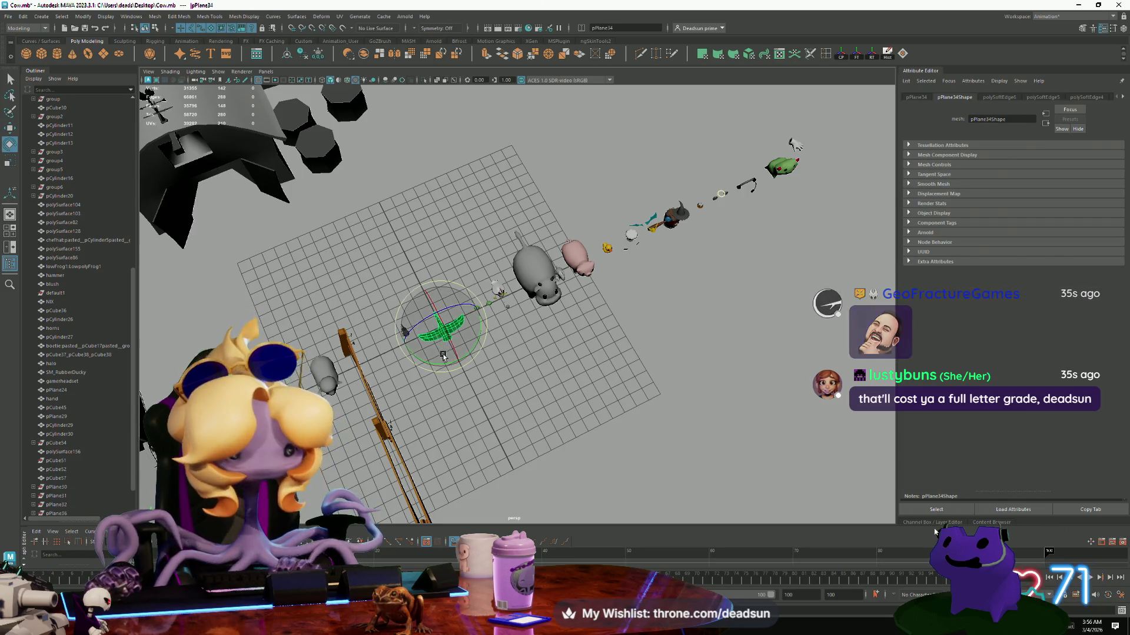
pyautogui.moveTo(443, 356); pyautogui.dragTo(500, 351)
pyautogui.moveTo(496, 275); pyautogui.dragTo(554, 256)
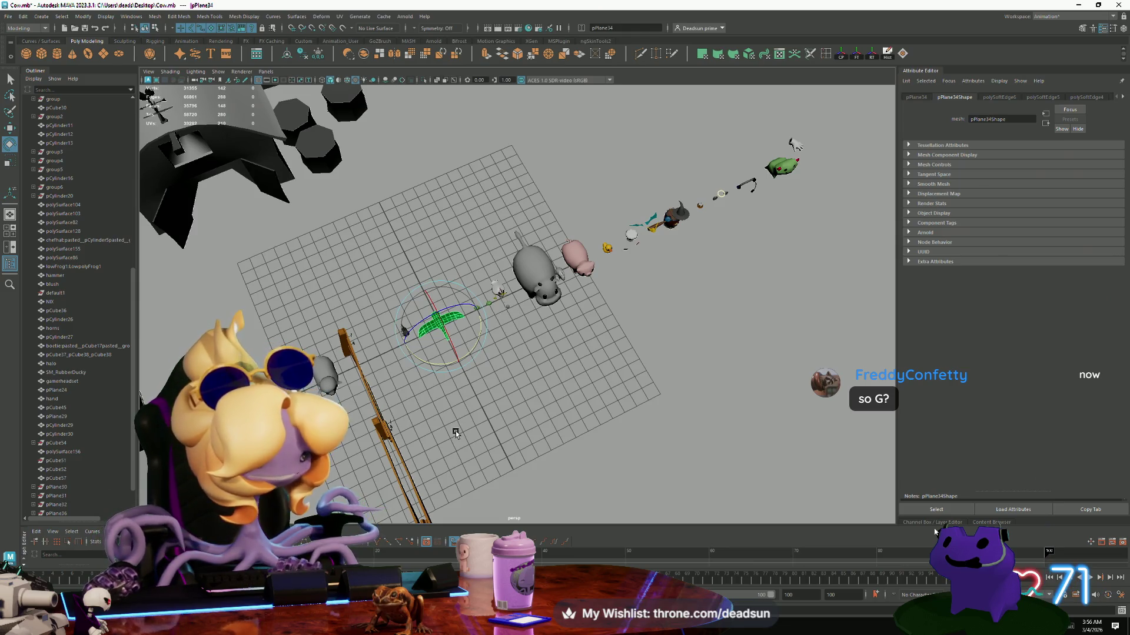
# Frame the goose up close, inspect it, and shift it slightly left.
pyautogui.press('f')
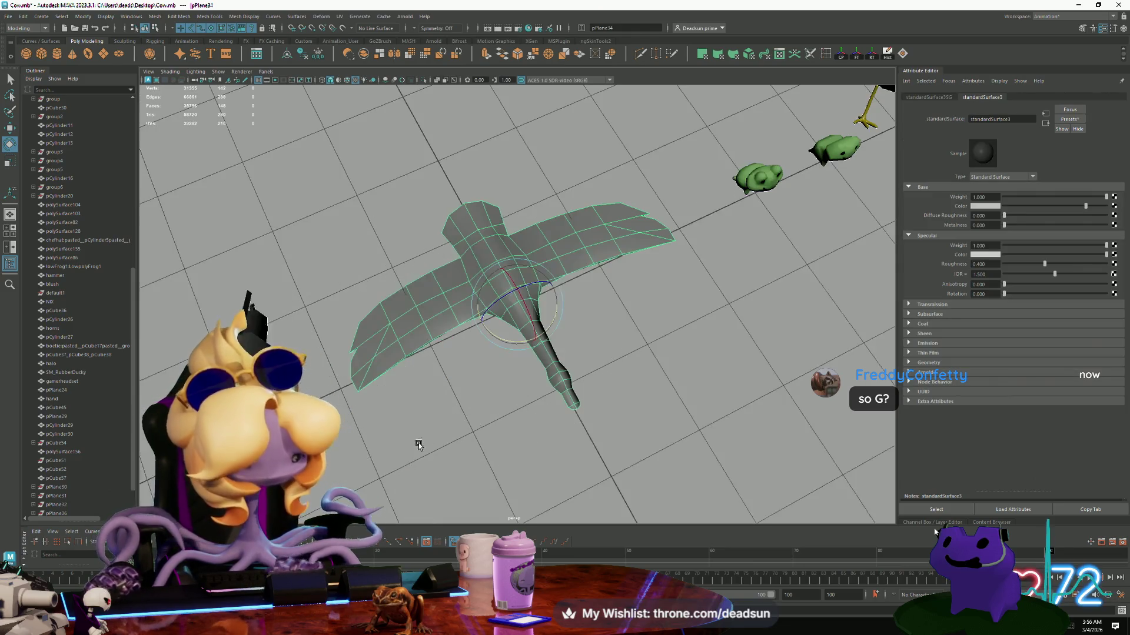
pyautogui.moveTo(467, 472)
pyautogui.keyDown('alt'); pyautogui.mouseDown()
pyautogui.moveTo(471, 448)
pyautogui.moveTo(456, 428)
pyautogui.moveTo(409, 449)
pyautogui.moveTo(278, 457)
pyautogui.mouseUp(); pyautogui.keyUp('alt')
pyautogui.press('w')
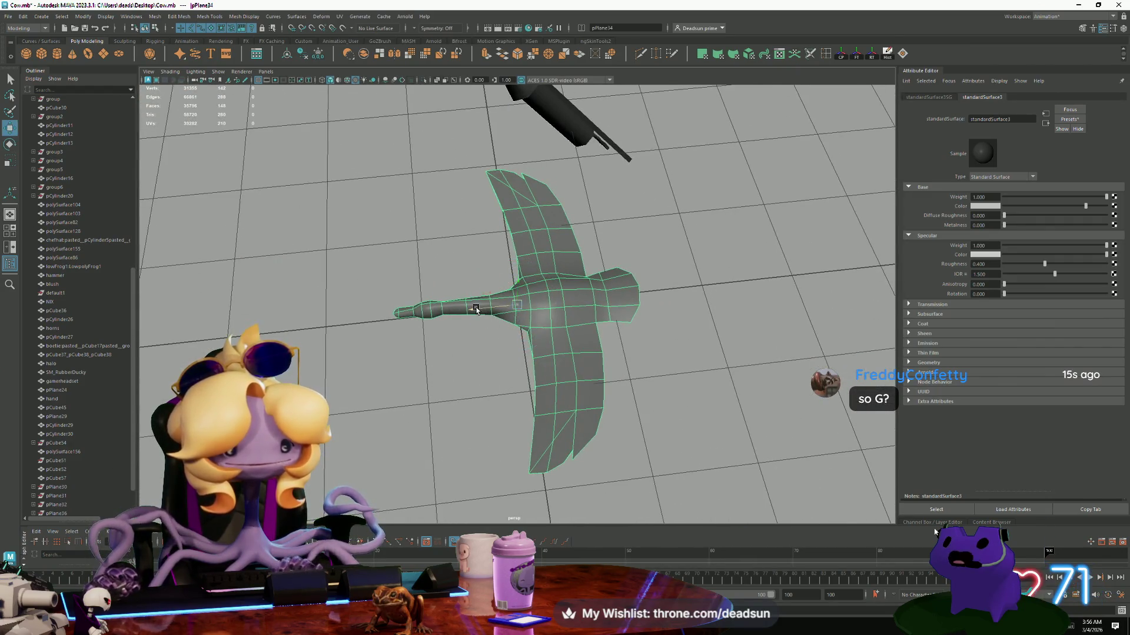
pyautogui.moveTo(476, 308); pyautogui.dragTo(457, 307)
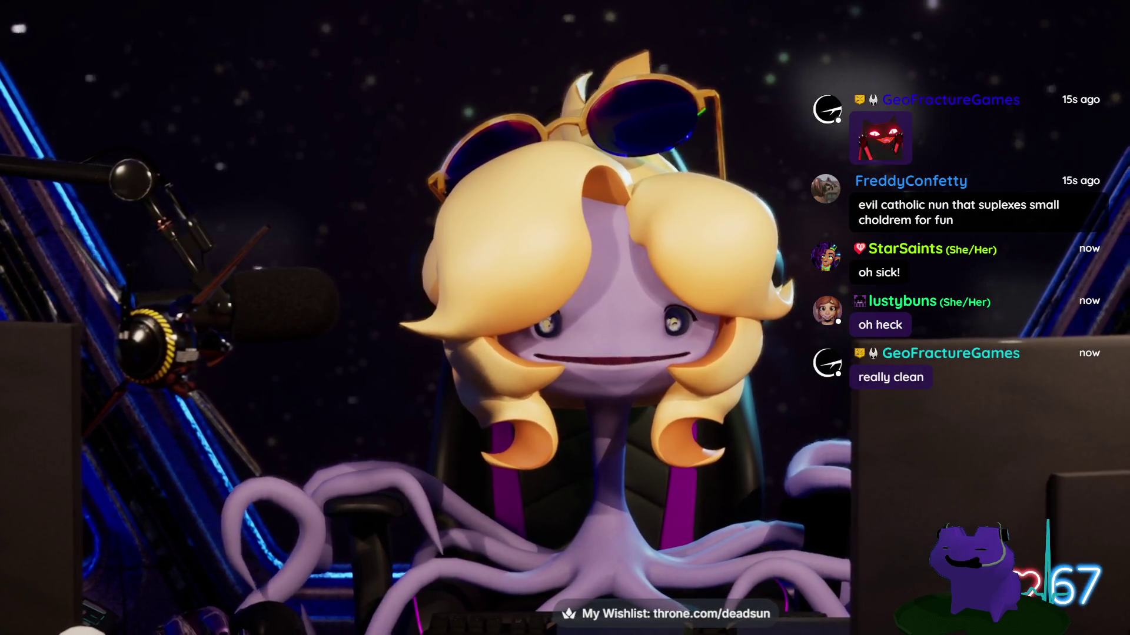
# Return to the Maya goose scene and bring up the goose mesh's options menu.
pyautogui.doubleClick(873, 438)
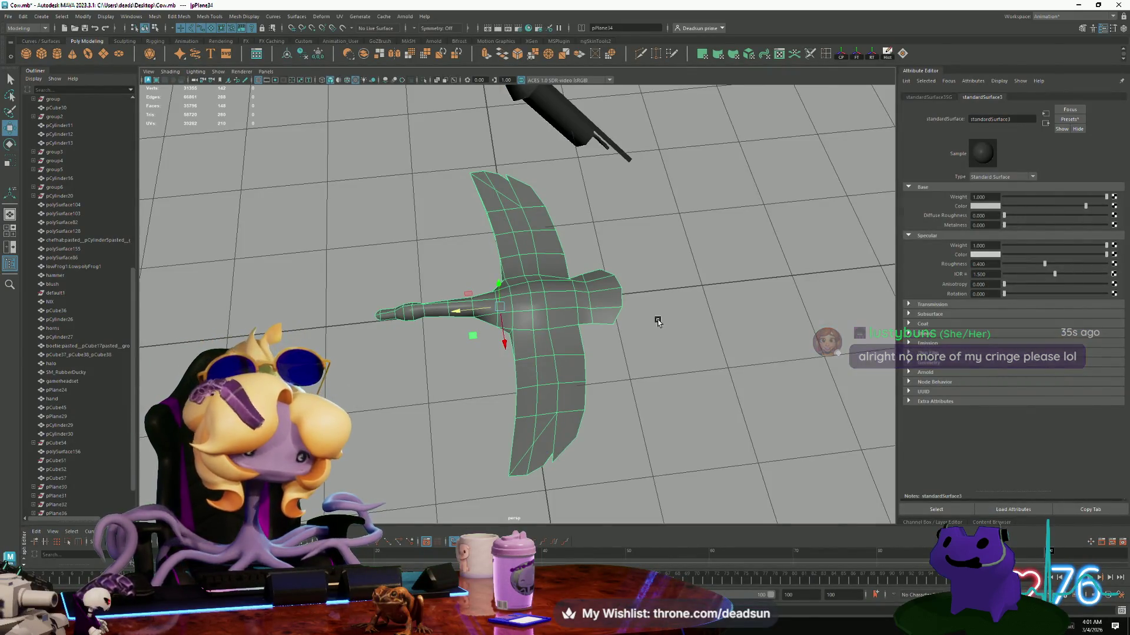
pyautogui.rightClick(542, 299)
pyautogui.click(704, 336)
pyautogui.moveTo(703, 336)
pyautogui.keyDown('alt'); pyautogui.mouseDown()
pyautogui.moveTo(794, 328)
pyautogui.moveTo(476, 366)
pyautogui.moveTo(510, 273)
pyautogui.moveTo(496, 359)
pyautogui.moveTo(489, 351)
pyautogui.moveTo(508, 410)
pyautogui.moveTo(509, 353)
pyautogui.mouseUp(); pyautogui.keyUp('alt')
pyautogui.click(514, 344)
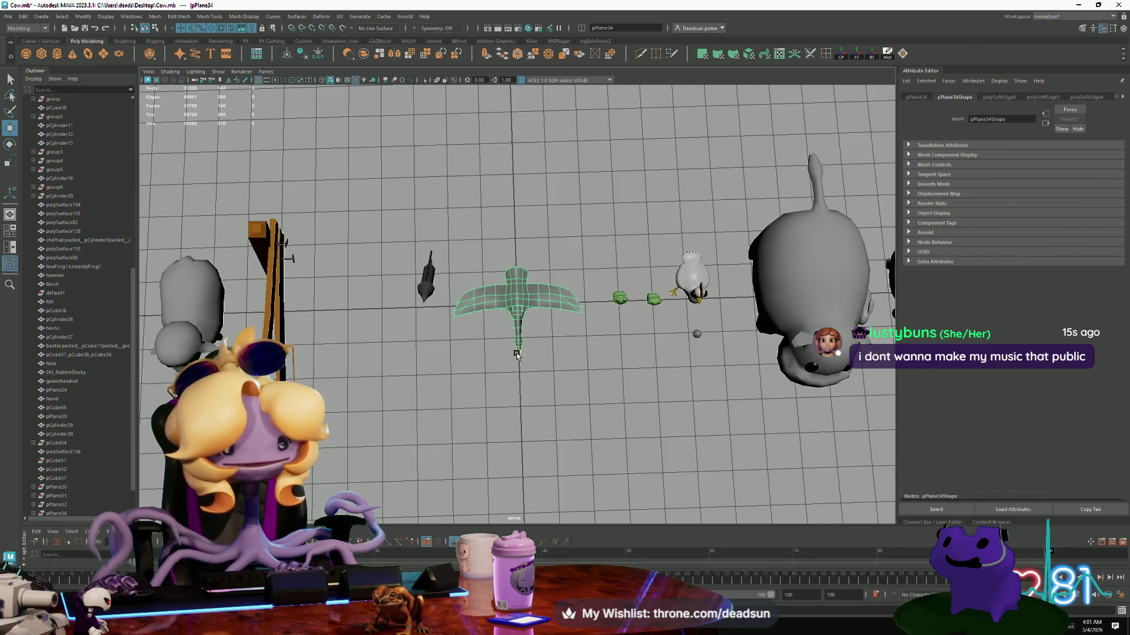
pyautogui.click(529, 265)
pyautogui.moveTo(529, 264)
pyautogui.keyDown('alt'); pyautogui.mouseDown()
pyautogui.moveTo(499, 345)
pyautogui.moveTo(370, 328)
pyautogui.moveTo(553, 268)
pyautogui.mouseUp(); pyautogui.keyUp('alt')
pyautogui.click(523, 193)
pyautogui.press('r')
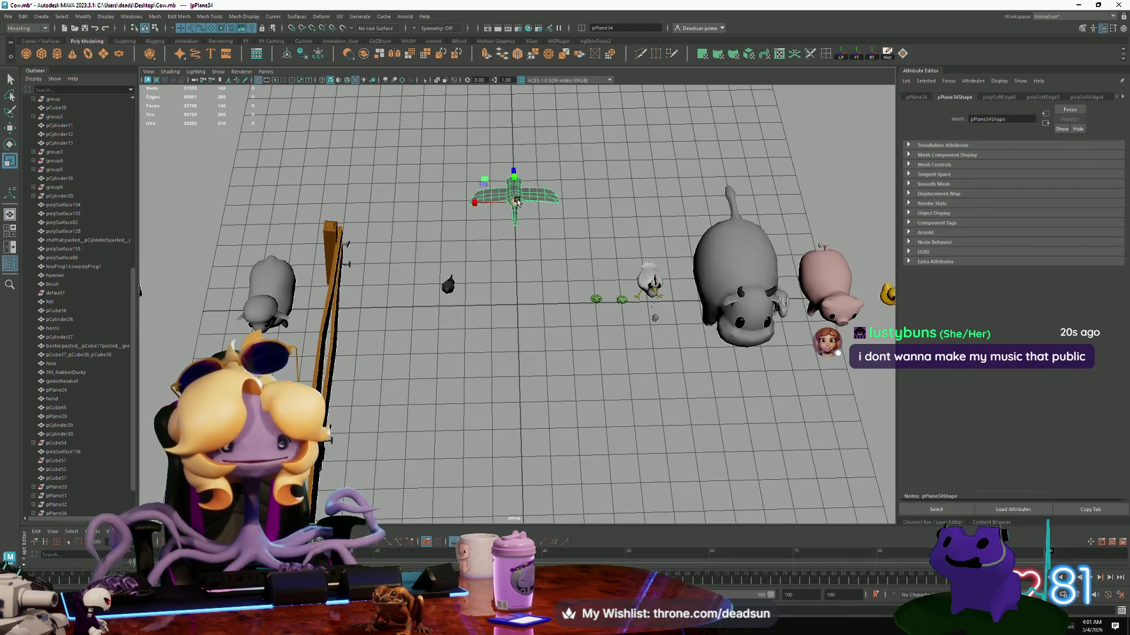
pyautogui.keyDown('alt'); pyautogui.moveTo(488, 257); pyautogui.dragTo(427, 253); pyautogui.keyUp('alt')
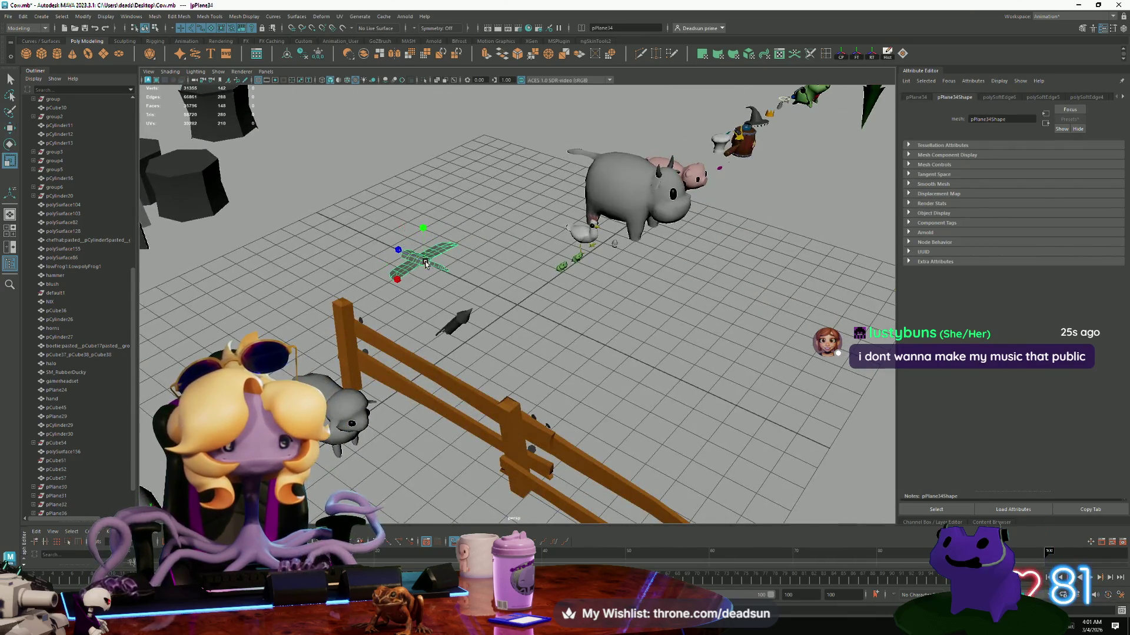
pyautogui.click(496, 282)
pyautogui.keyDown('alt'); pyautogui.moveTo(496, 282); pyautogui.dragTo(468, 285); pyautogui.keyUp('alt')
pyautogui.moveTo(468, 285)
pyautogui.keyDown('alt'); pyautogui.mouseDown(button='right')
pyautogui.moveTo(601, 464)
pyautogui.moveTo(489, 386)
pyautogui.mouseUp(button='right'); pyautogui.keyUp('alt')
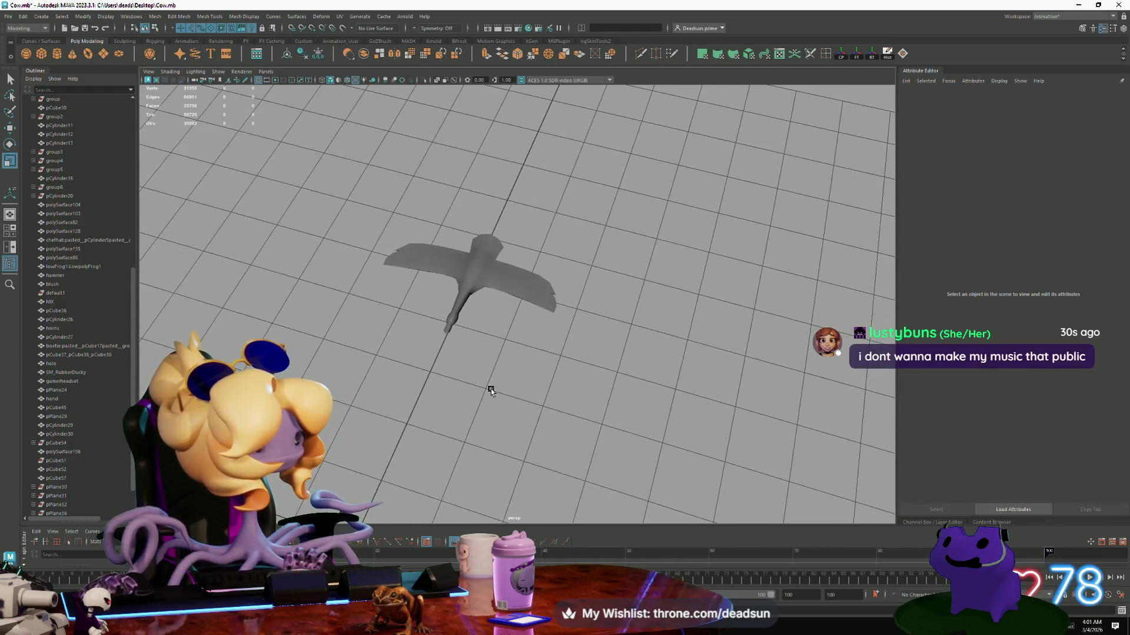
pyautogui.scroll(-5, 489, 386)
pyautogui.keyDown('alt'); pyautogui.moveTo(488, 386); pyautogui.dragTo(140, 129); pyautogui.keyUp('alt')
pyautogui.keyDown('alt'); pyautogui.moveTo(260, 324); pyautogui.dragTo(394, 364); pyautogui.keyUp('alt')
pyautogui.scroll(5, 517, 303)
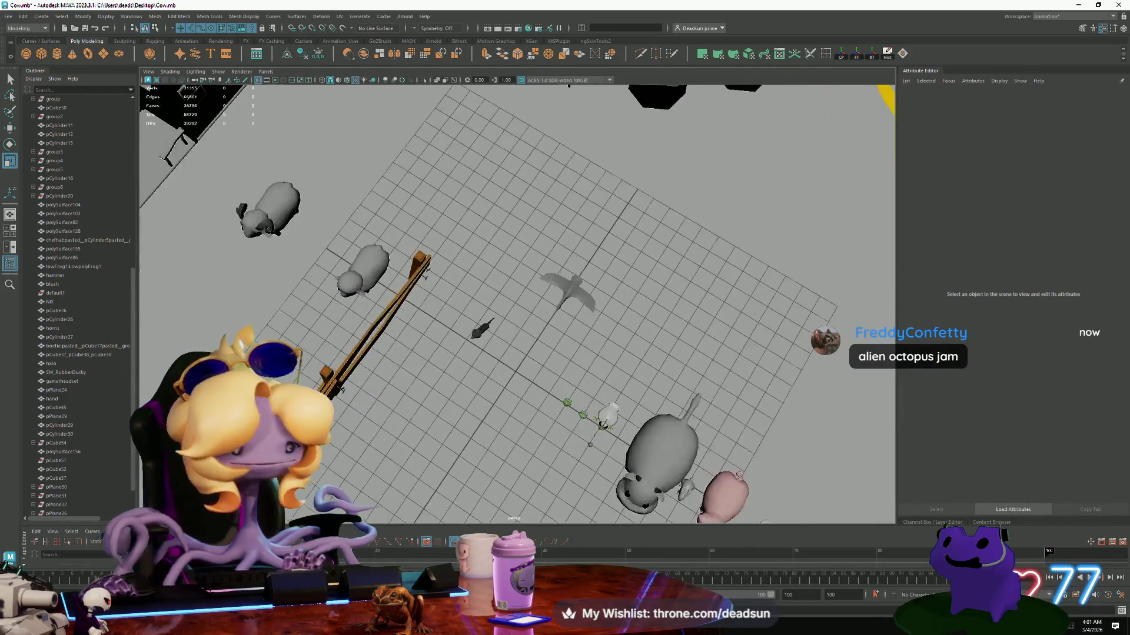
pyautogui.keyDown('alt'); pyautogui.moveTo(448, 396); pyautogui.dragTo(391, 396); pyautogui.keyUp('alt')
pyautogui.scroll(8, 391, 396)
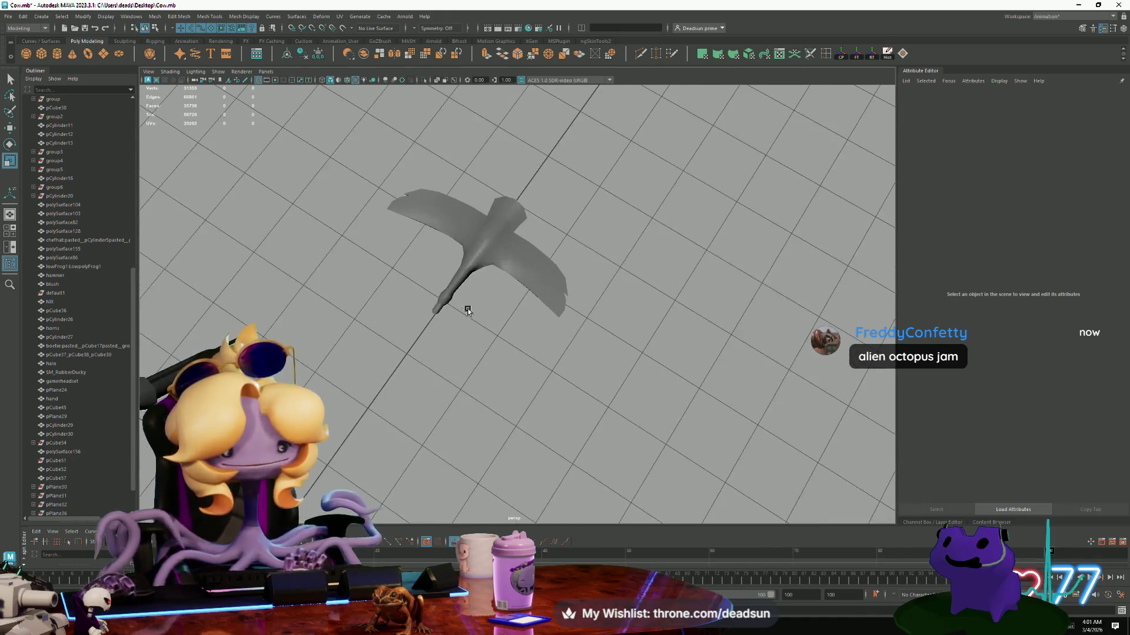
pyautogui.click(472, 274)
pyautogui.press('f')
pyautogui.click(512, 408)
pyautogui.moveTo(511, 408)
pyautogui.keyDown('alt'); pyautogui.mouseDown()
pyautogui.moveTo(371, 371)
pyautogui.moveTo(372, 389)
pyautogui.mouseUp(); pyautogui.keyUp('alt')
pyautogui.scroll(-5, 372, 389)
pyautogui.scroll(6, 375, 391)
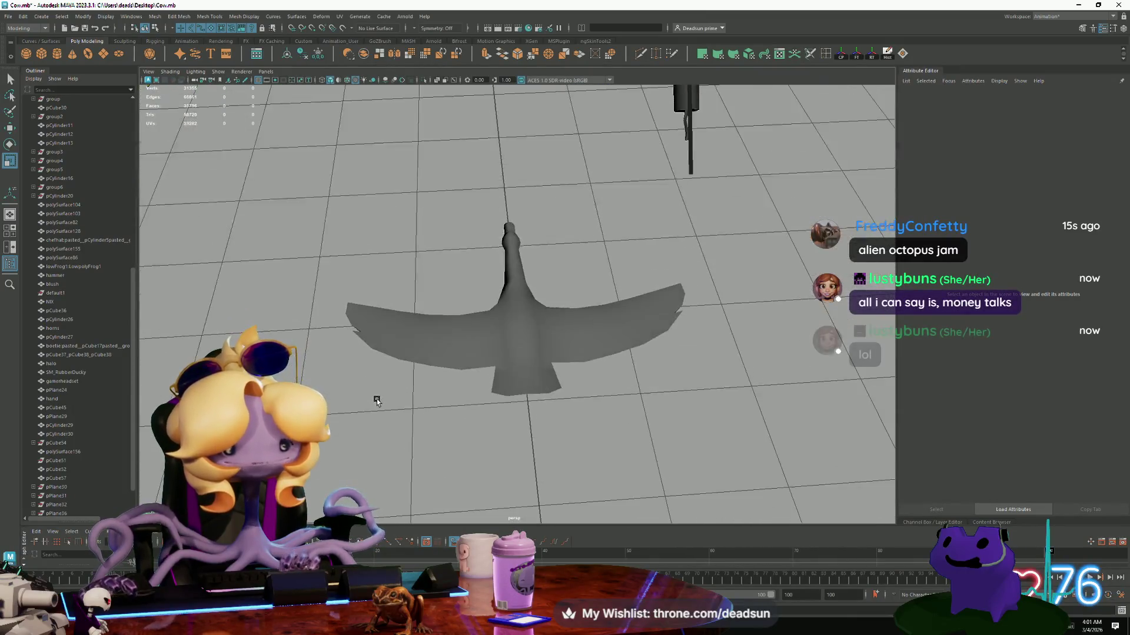
pyautogui.moveTo(371, 396)
pyautogui.keyDown('alt'); pyautogui.mouseDown()
pyautogui.moveTo(328, 373)
pyautogui.moveTo(437, 402)
pyautogui.moveTo(545, 394)
pyautogui.mouseUp(); pyautogui.keyUp('alt')
pyautogui.scroll(-3, 545, 393)
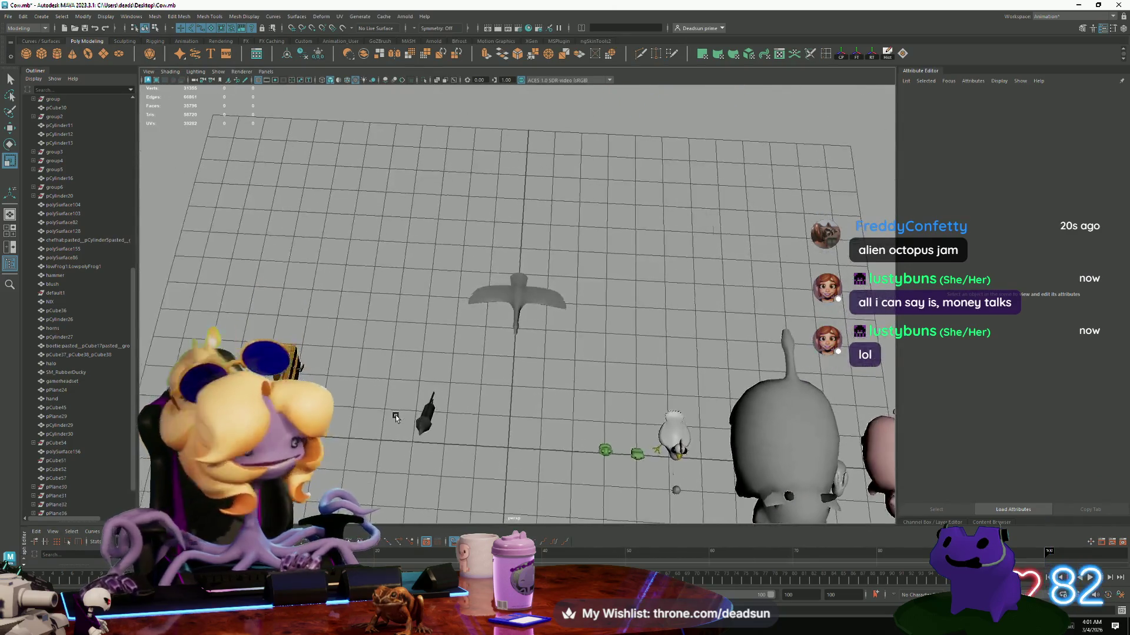